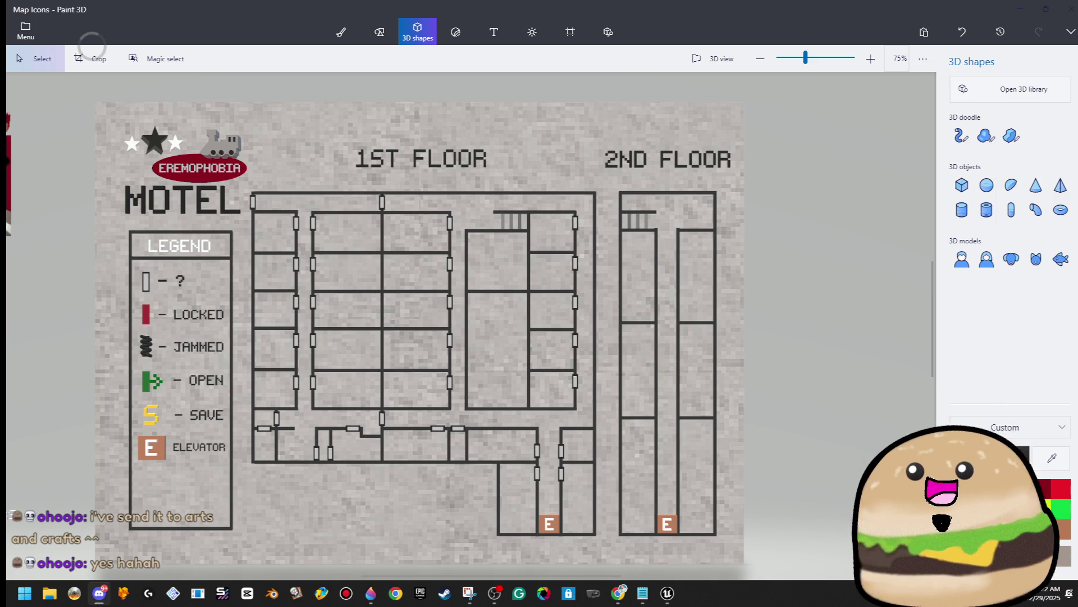
Step: Bring Discord forward, maximize it, and open the shared game screenshot full view
click(99, 593)
mouse_move(690, 167)
mouse_down()
mouse_move(599, 135)
mouse_move(609, 115)
mouse_up()
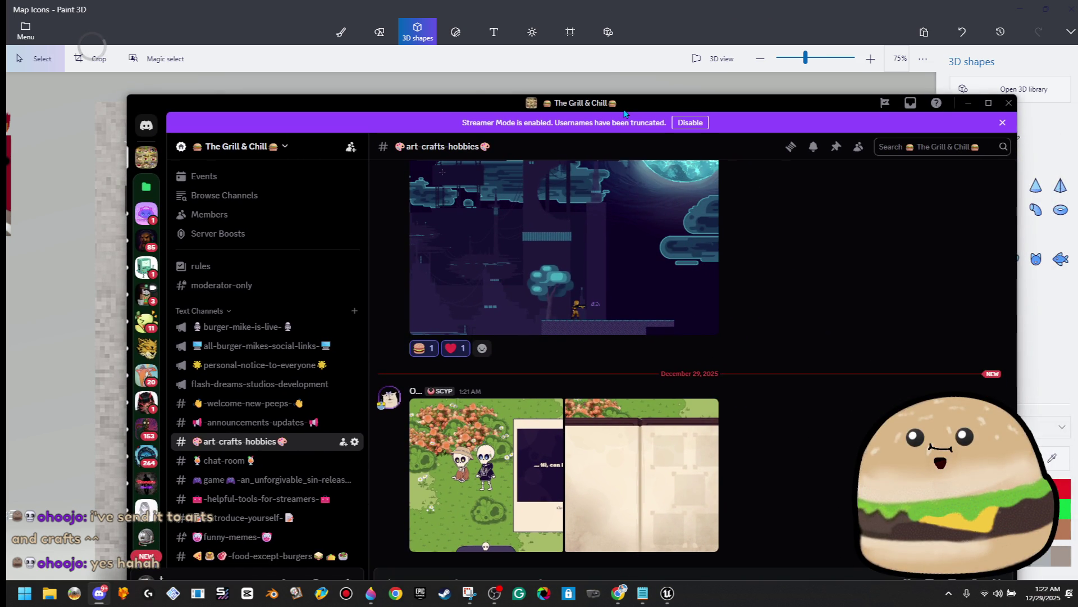
double_click(627, 107)
click(399, 440)
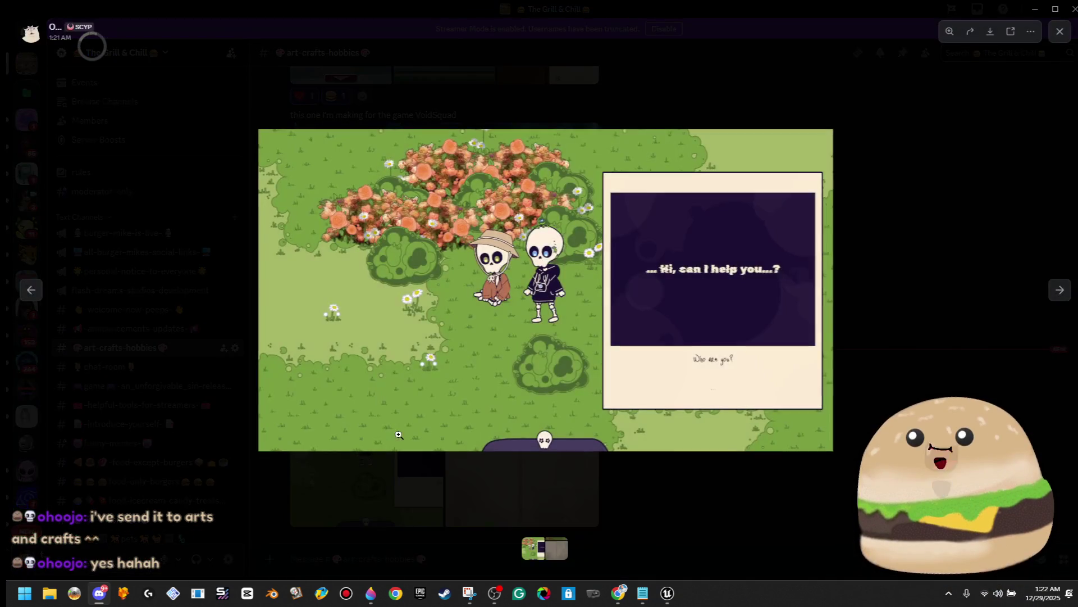
Step: Zoom in and out on the screenshot's dialog box and the two skeleton characters
click(464, 227)
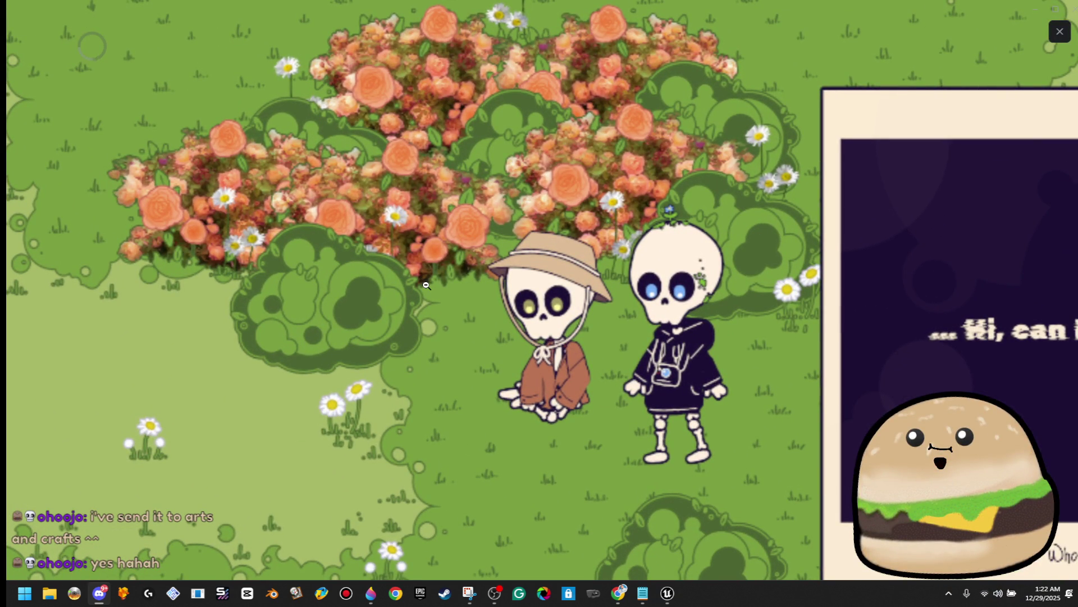
click(453, 254)
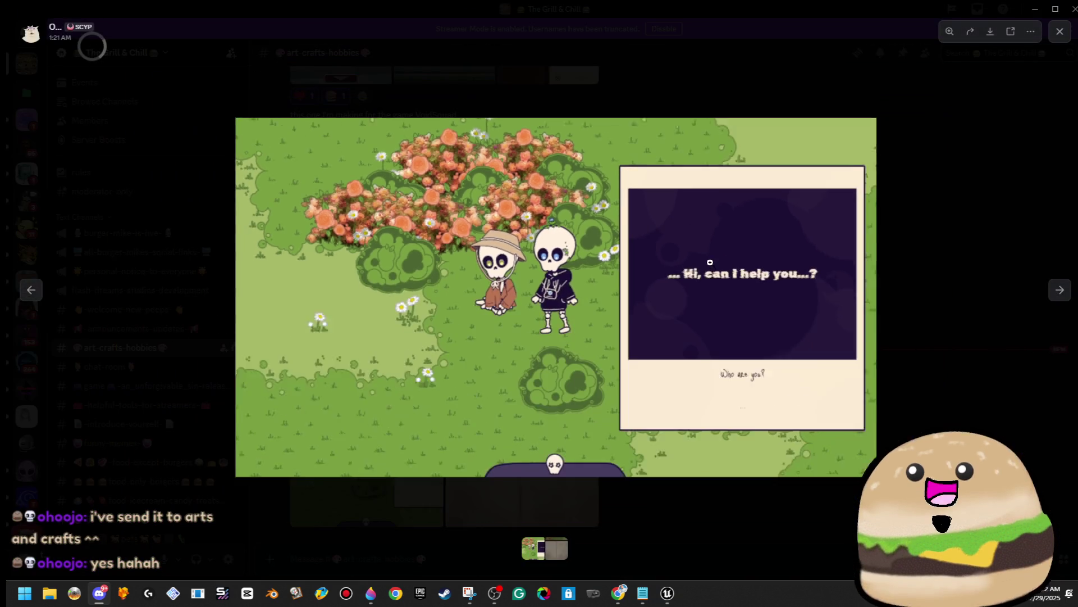
click(799, 345)
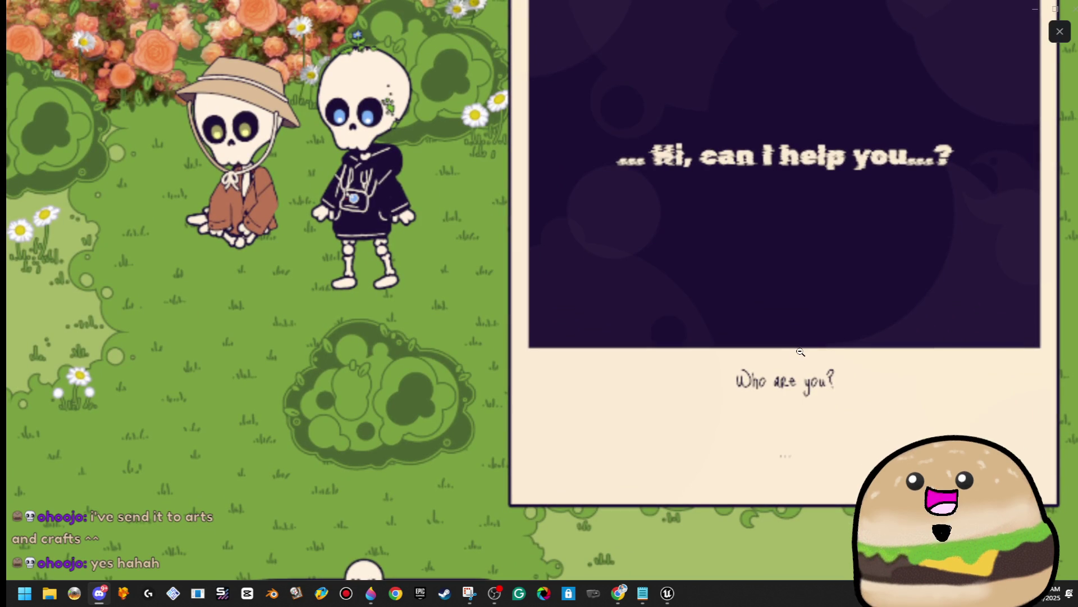
click(472, 345)
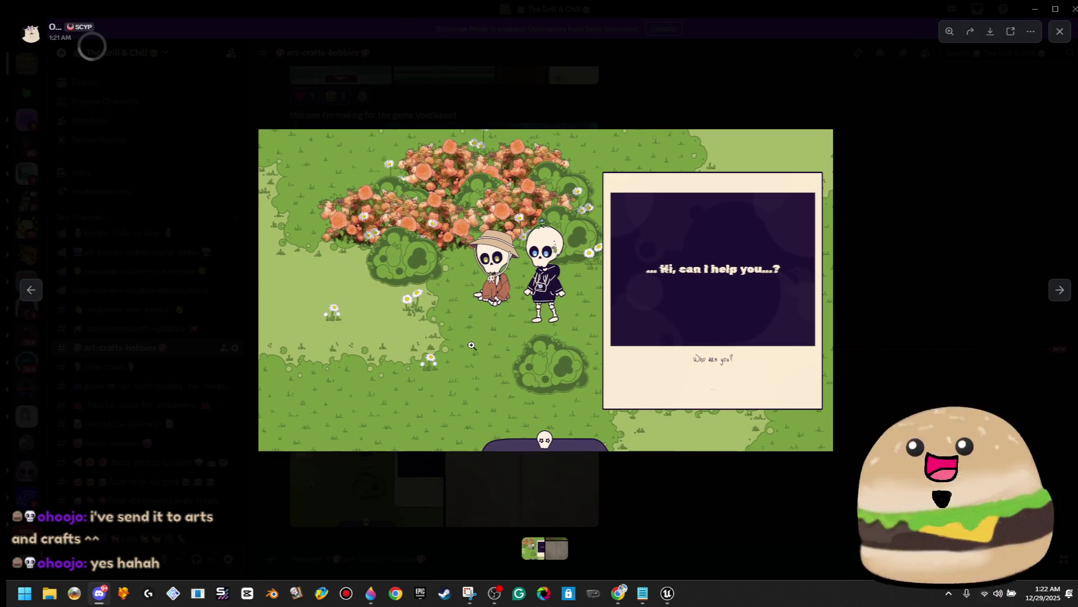
click(504, 327)
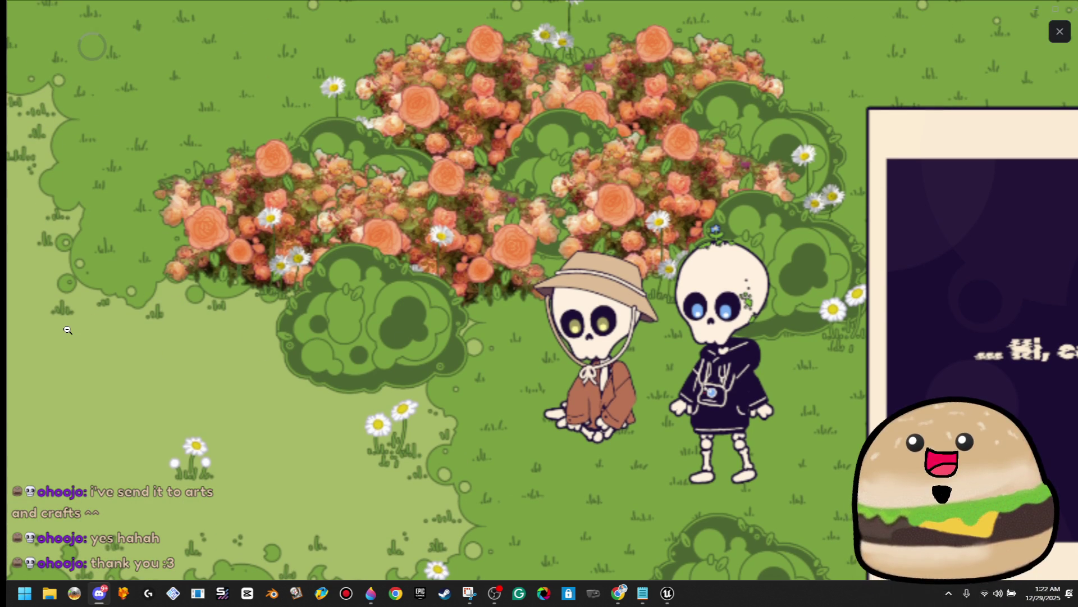
click(175, 342)
click(334, 406)
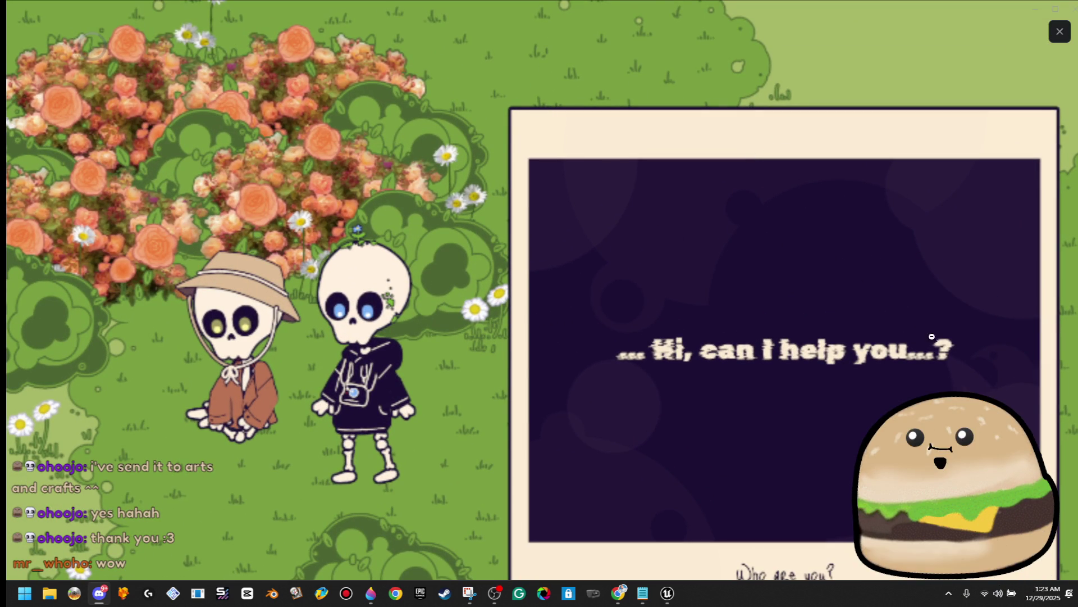
Step: Keep inspecting the skeletons up close, then advance to the open-book image
scroll(1046, 489, down, 4)
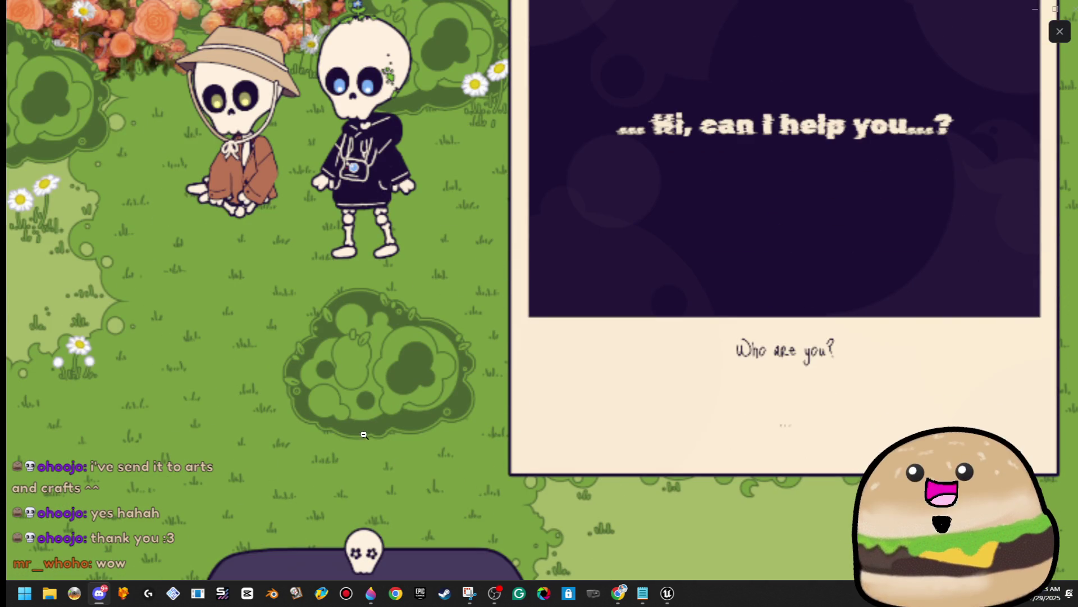
scroll(423, 371, up, 1)
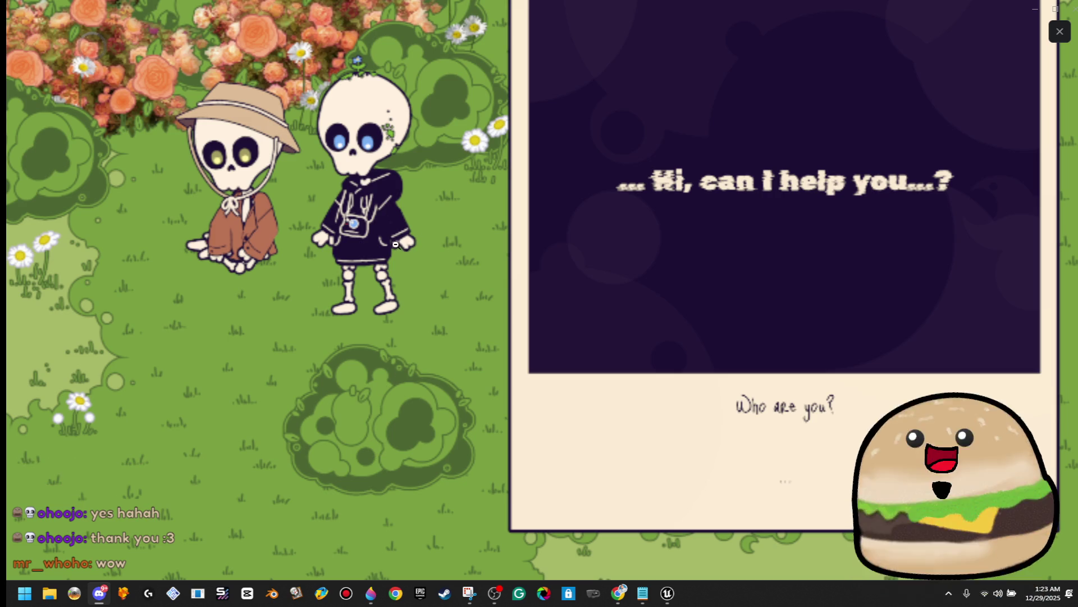
scroll(382, 197, up, 3)
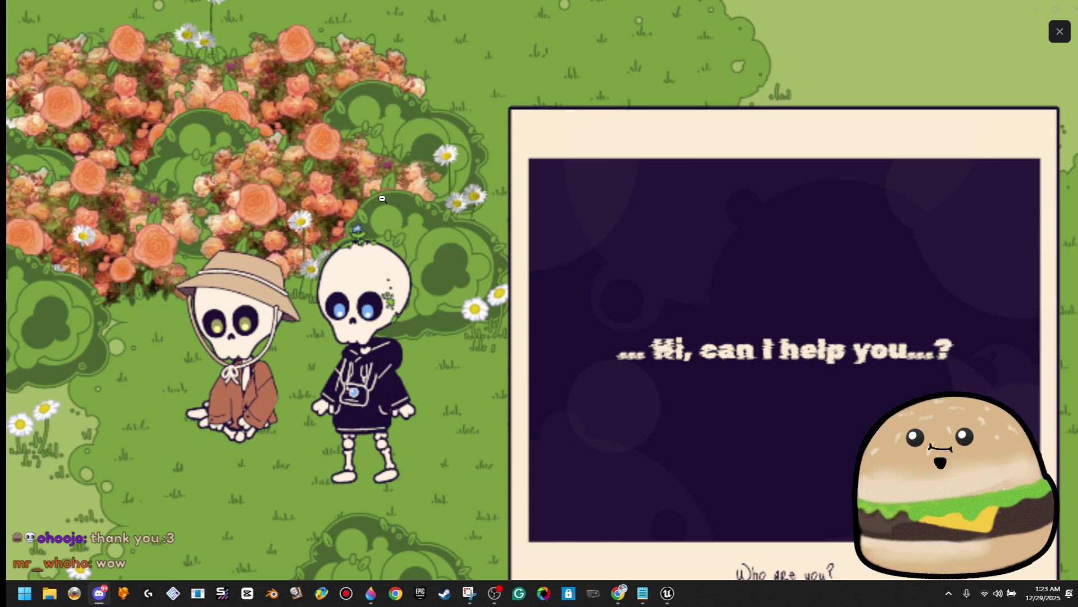
scroll(382, 197, down, 1)
scroll(422, 200, up, 1)
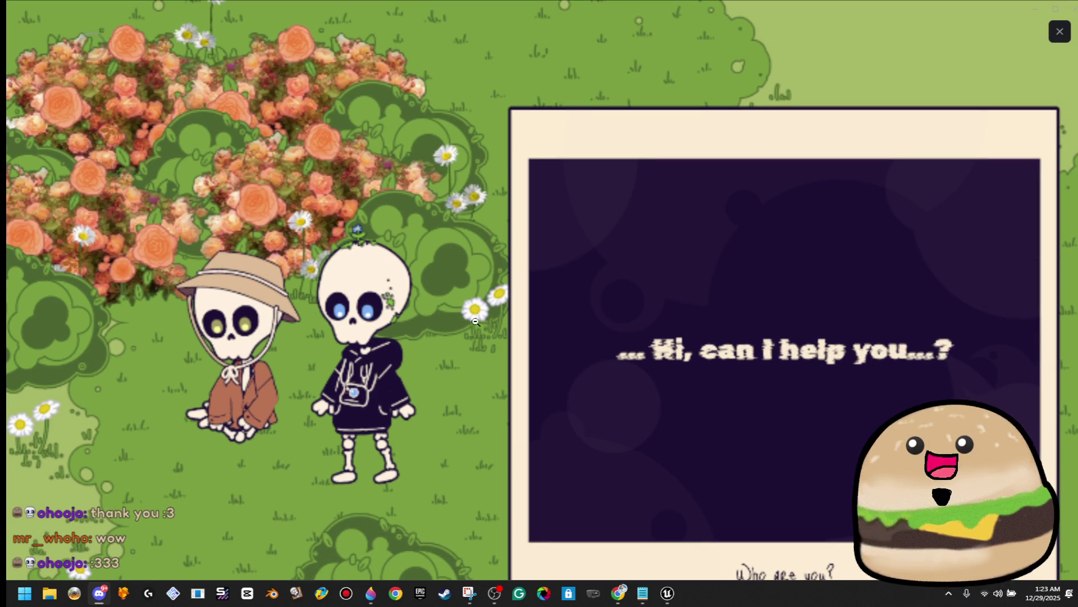
scroll(294, 323, down, 3)
click(294, 323)
click(295, 323)
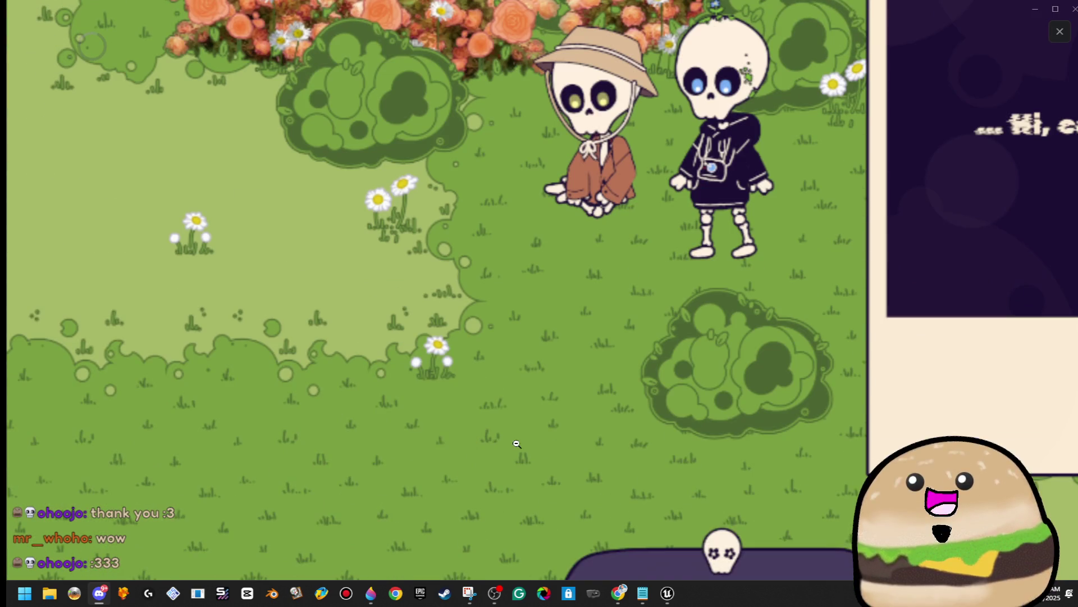
click(576, 428)
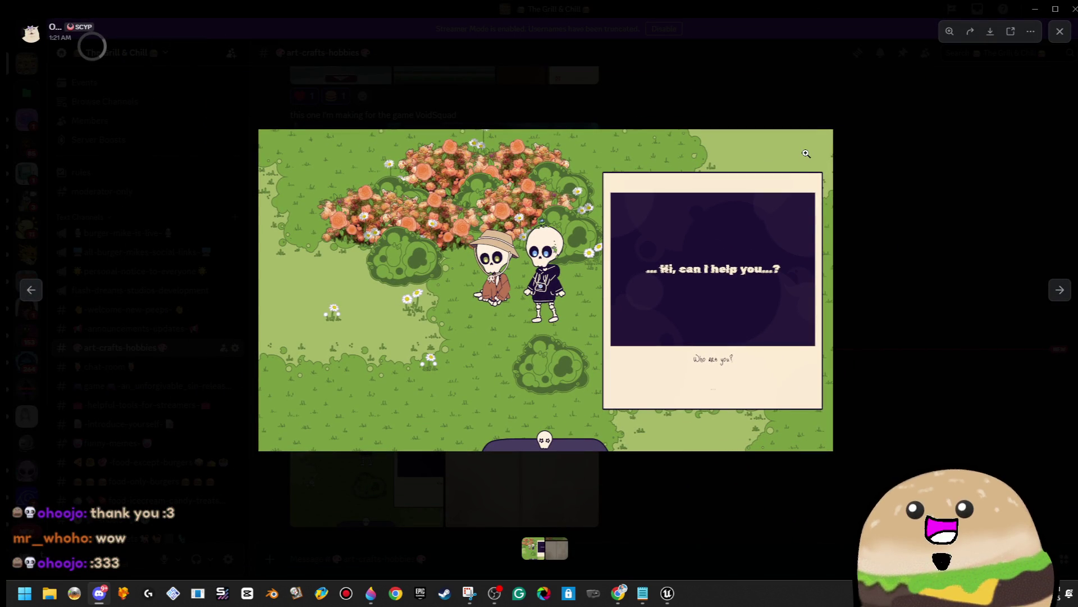
click(813, 262)
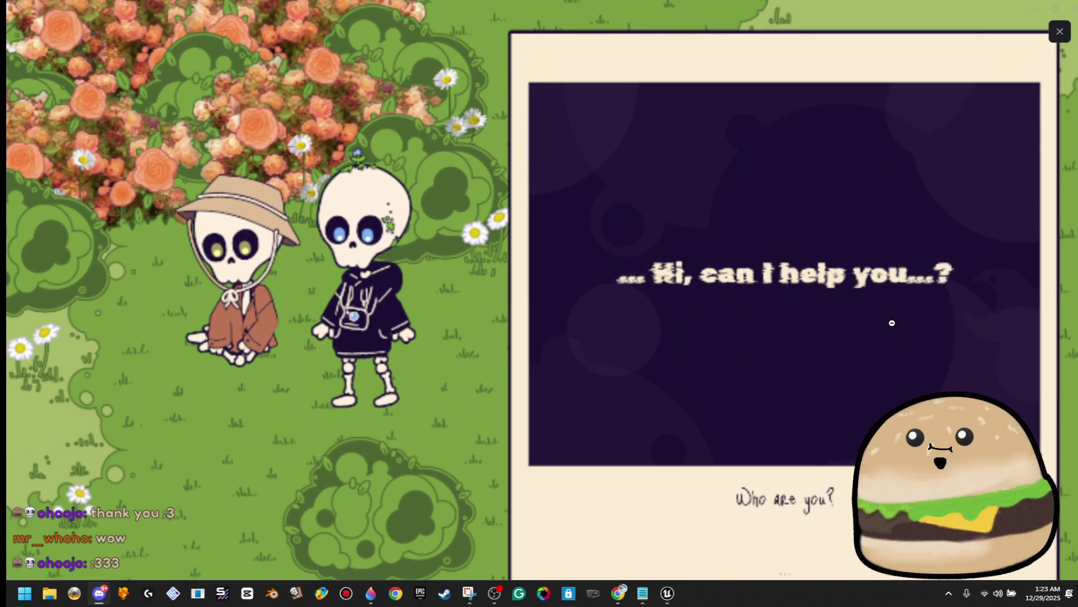
click(792, 354)
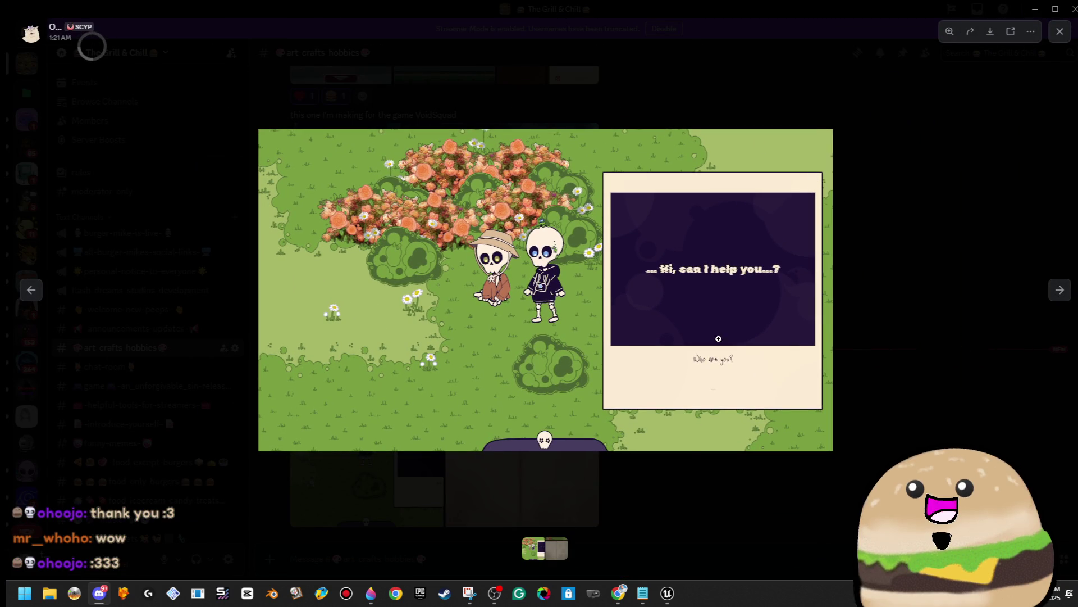
click(1060, 289)
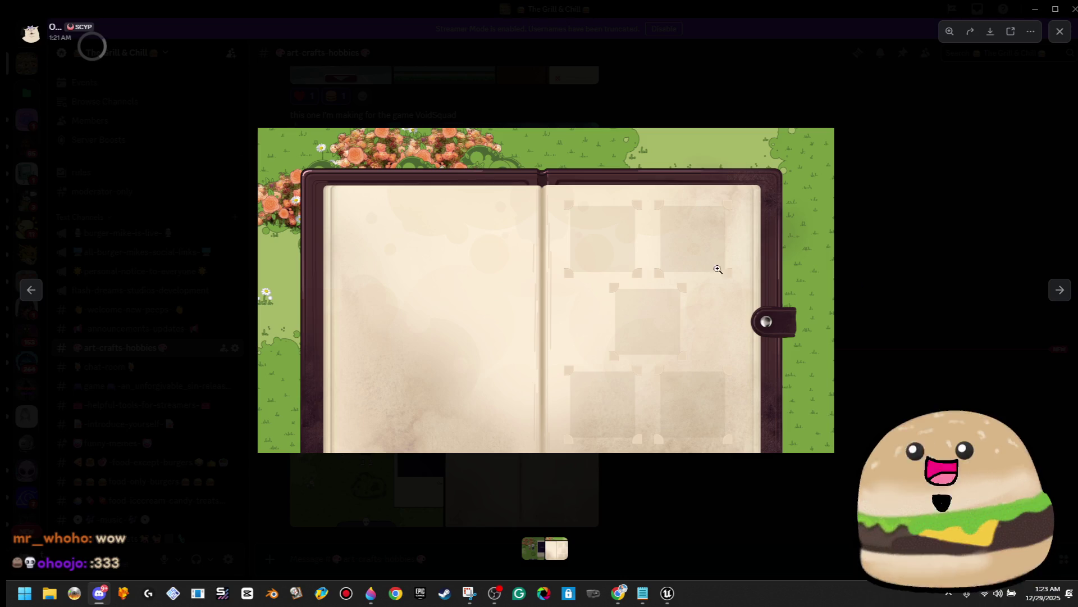
Step: Zoom in on the open book image and inspect its pages
click(586, 263)
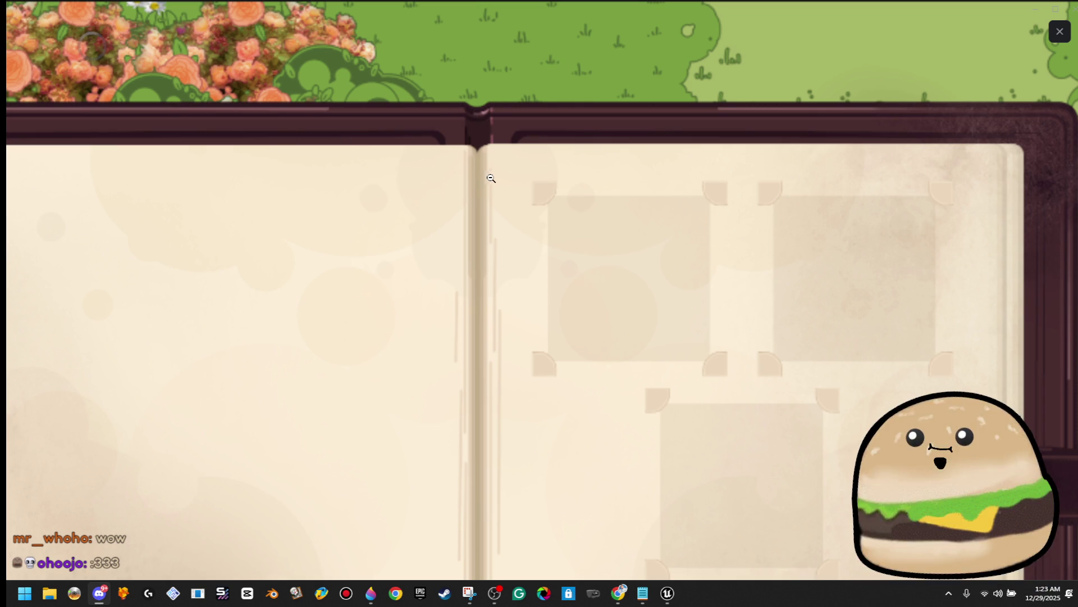
scroll(933, 262, down, 4)
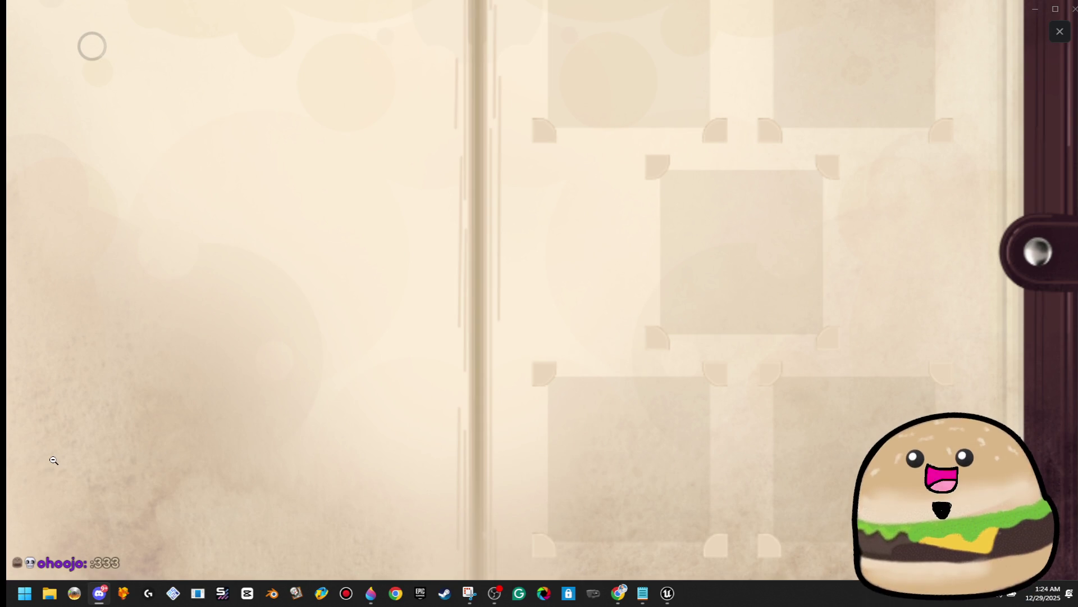
click(180, 476)
click(326, 428)
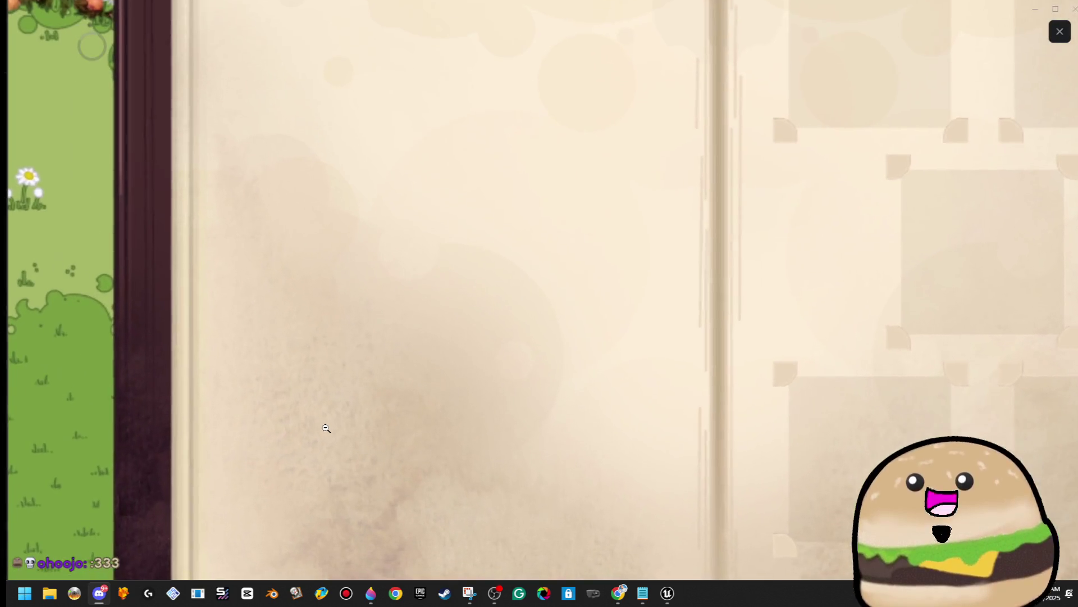
scroll(241, 512, up, 1)
scroll(241, 512, up, 3)
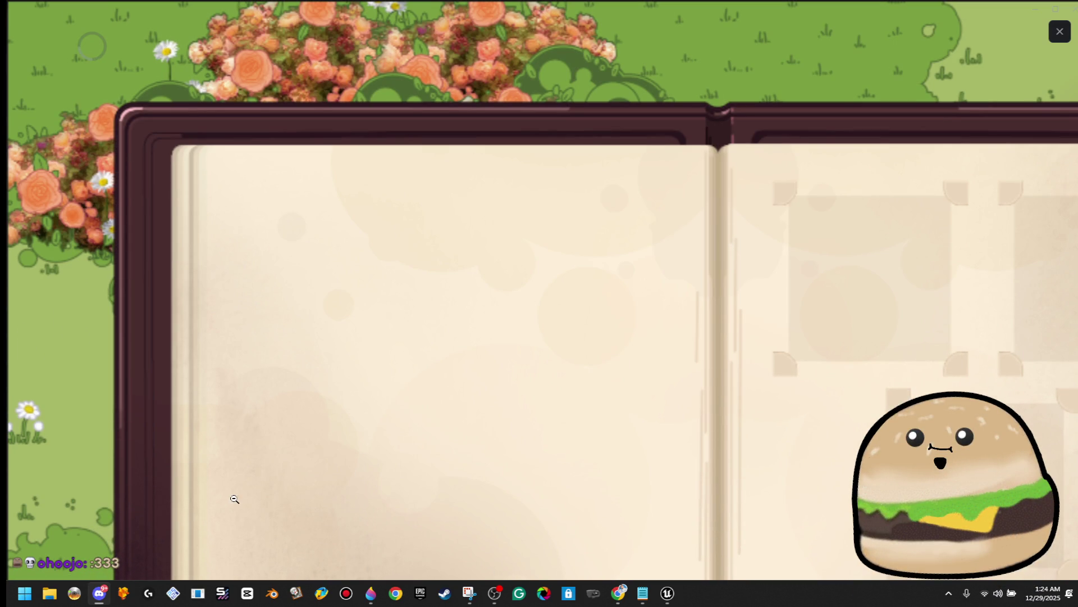
scroll(107, 179, down, 4)
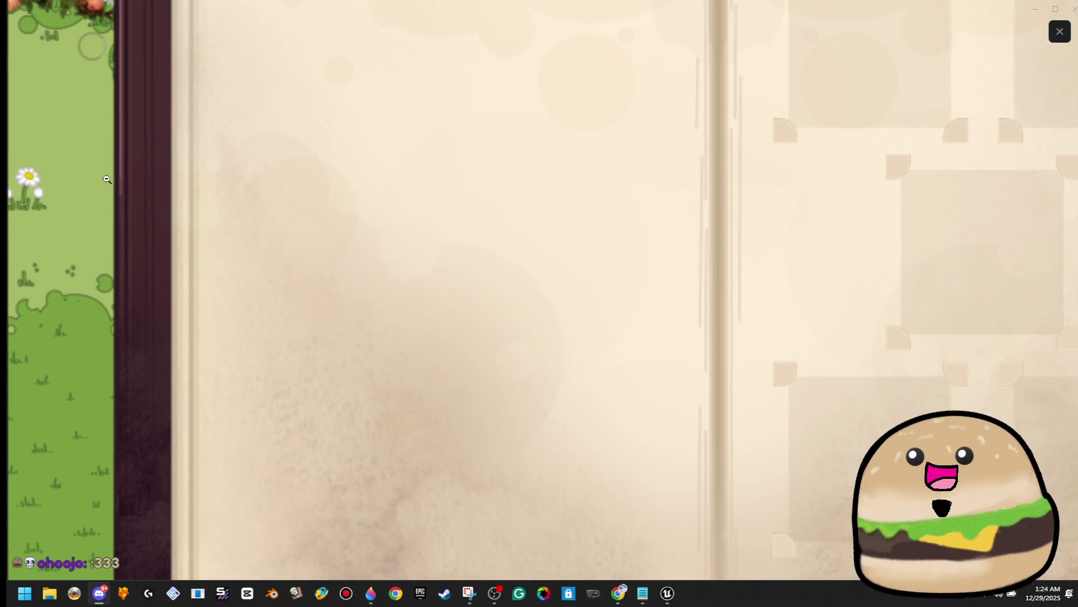
scroll(155, 566, up, 4)
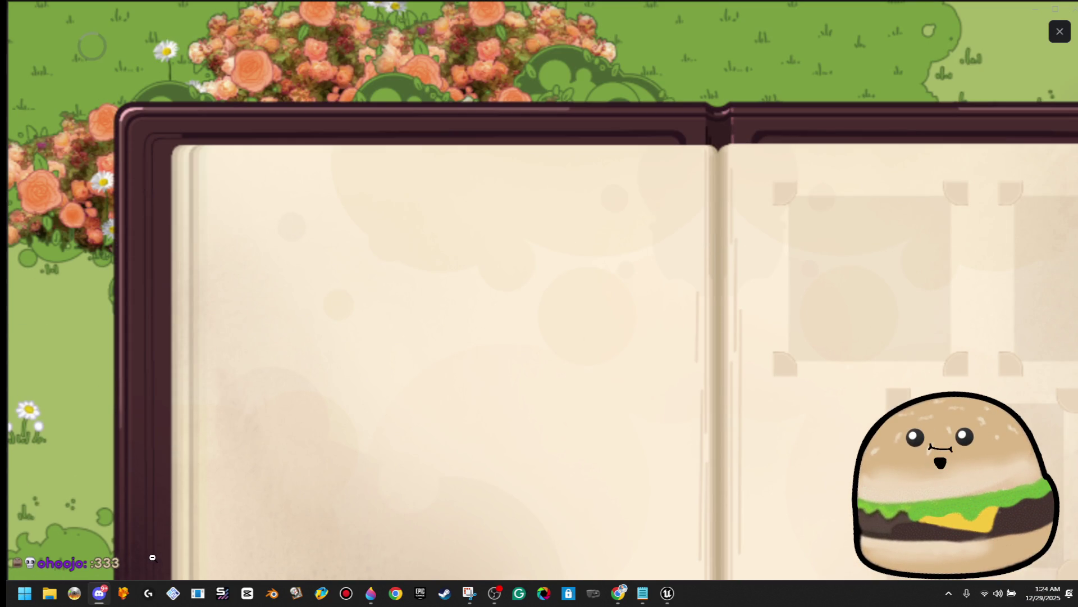
click(470, 259)
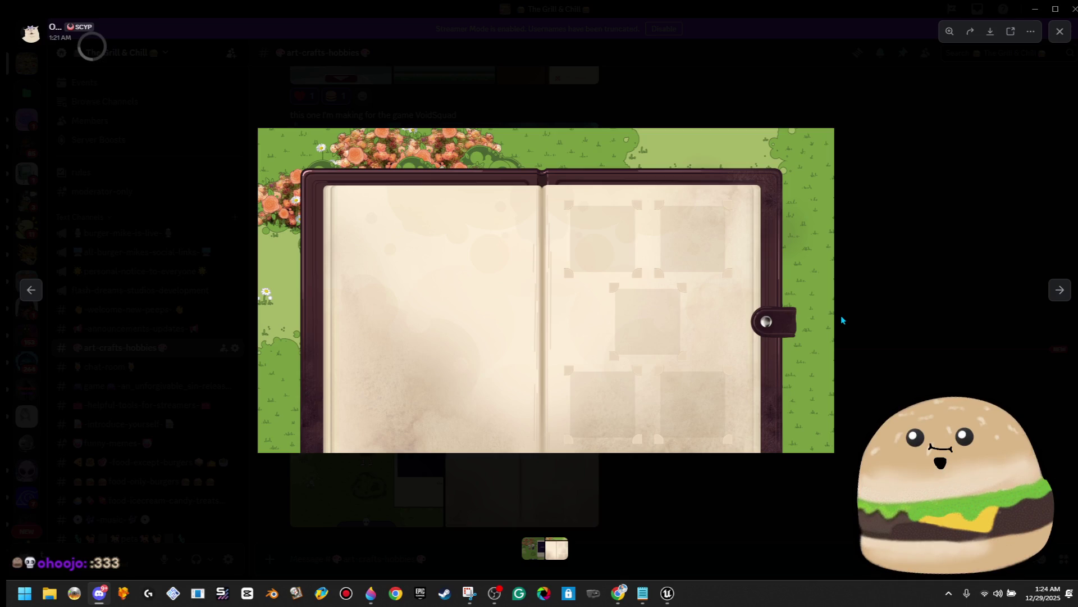
Step: Zoom the book image again, then close and reopen it in full view
click(783, 339)
scroll(988, 313, up, 3)
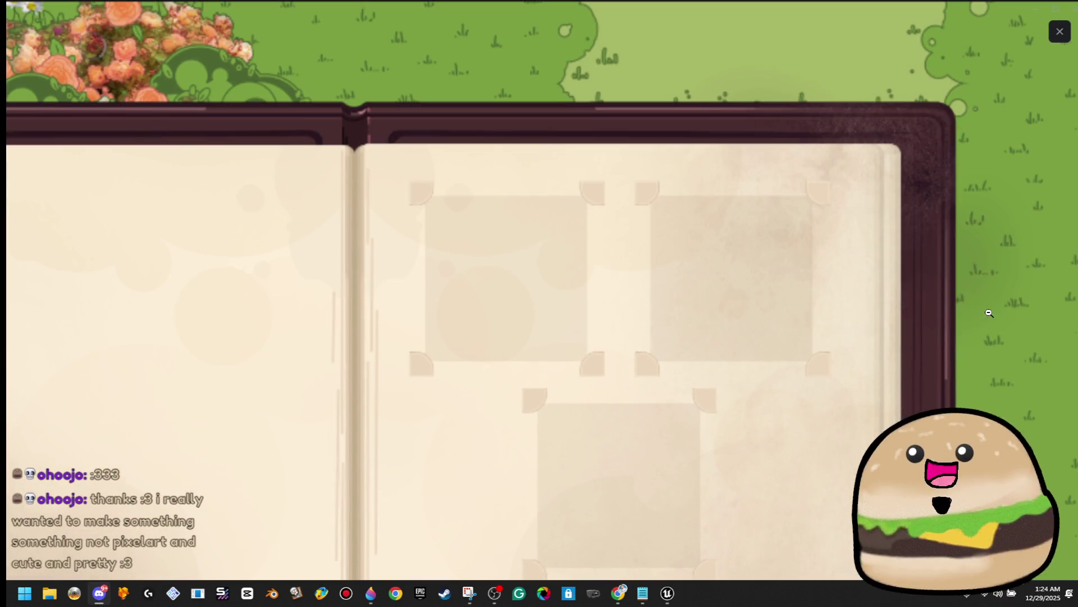
scroll(989, 335, down, 3)
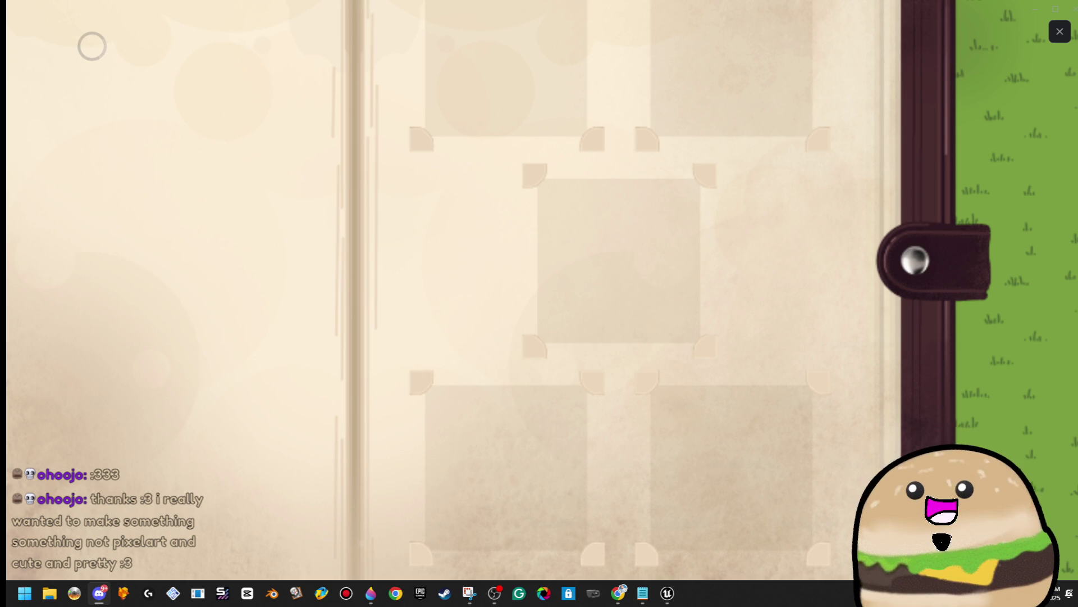
scroll(780, 371, down, 1)
scroll(780, 371, up, 3)
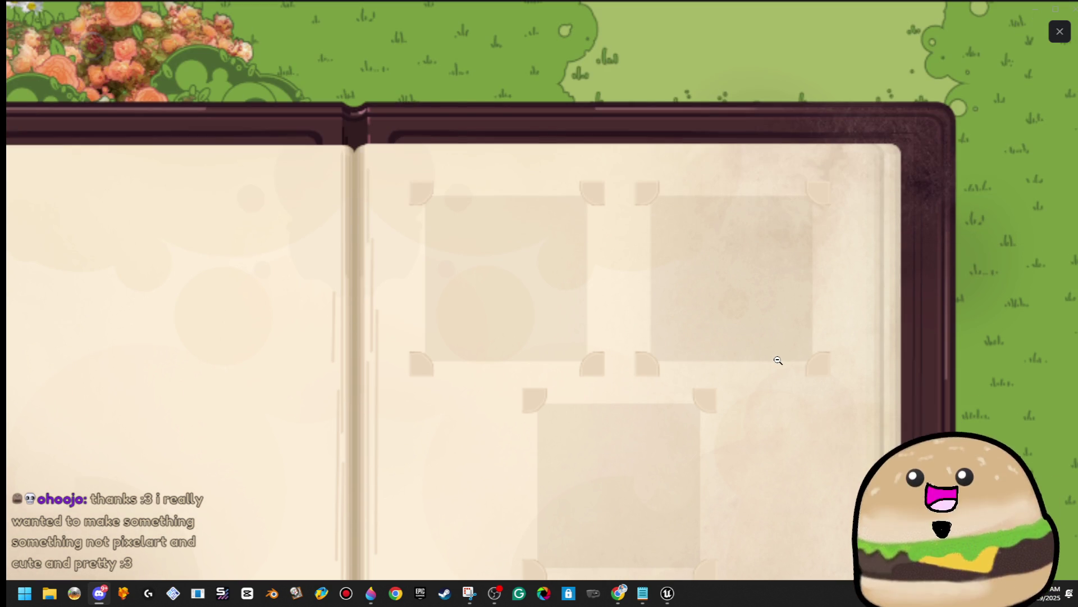
click(163, 96)
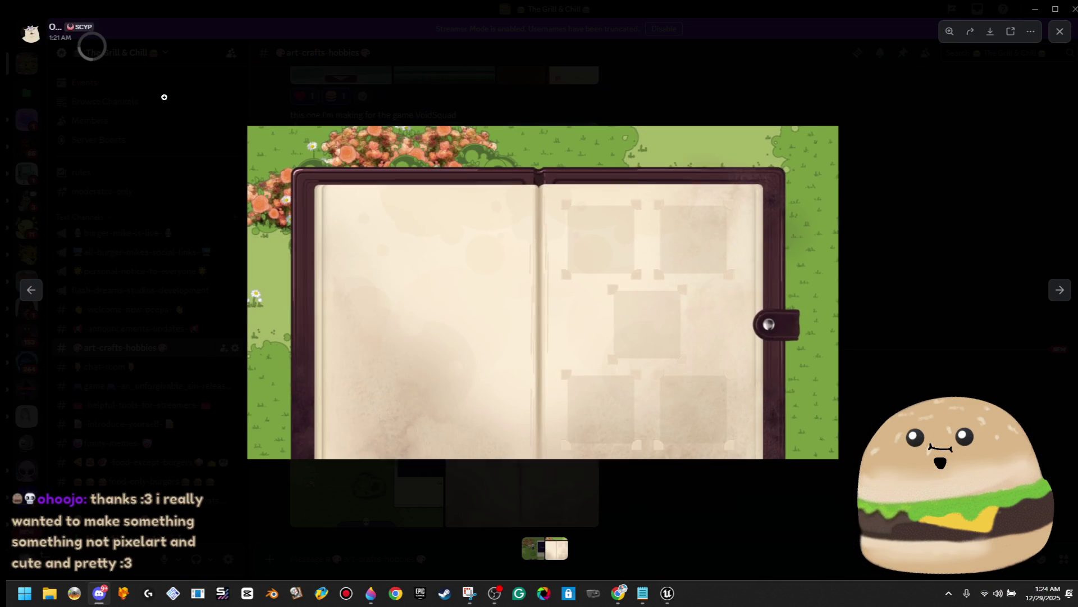
click(245, 166)
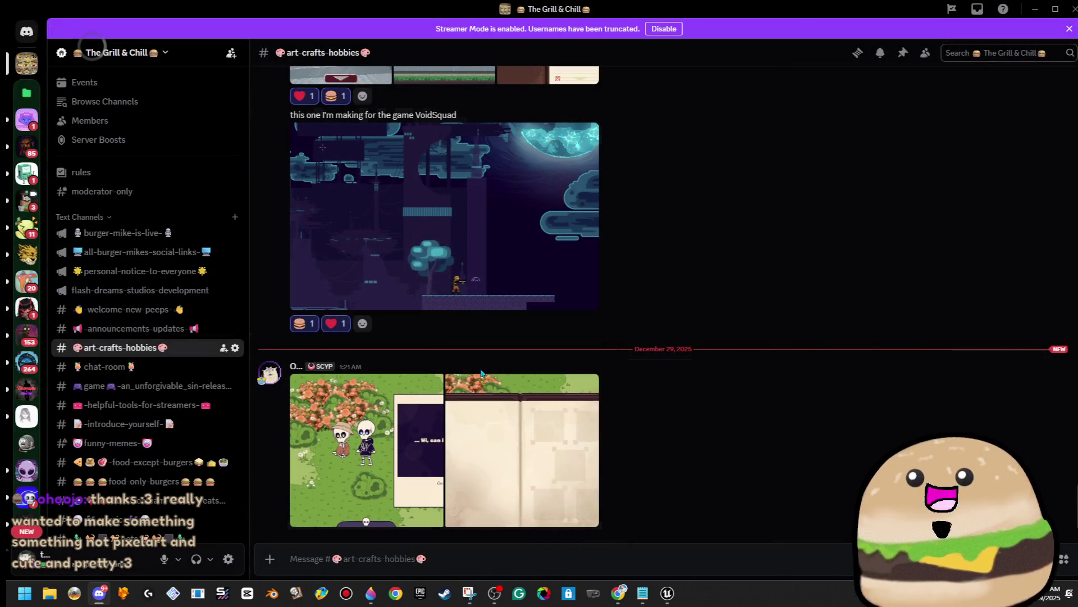
click(482, 408)
Step: Inspect different parts of the book, including its right page, up close
click(318, 162)
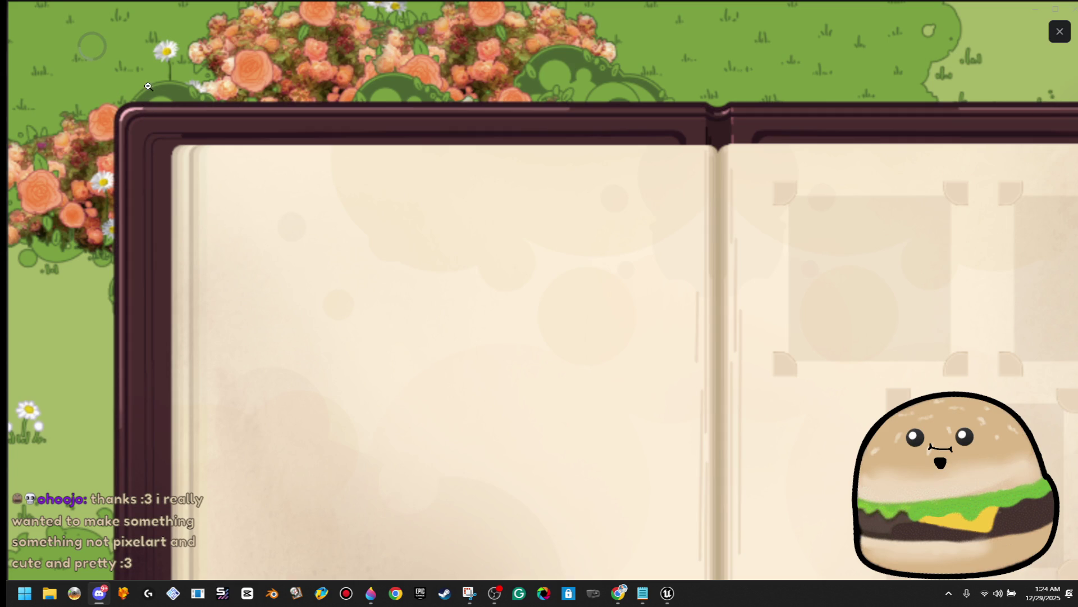
click(898, 255)
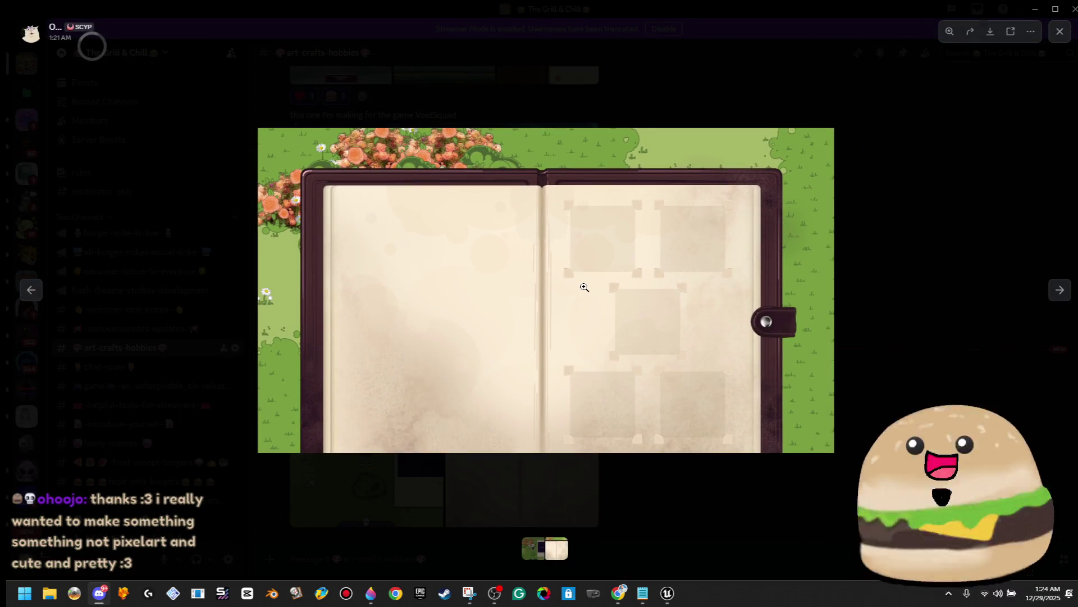
click(551, 291)
click(556, 291)
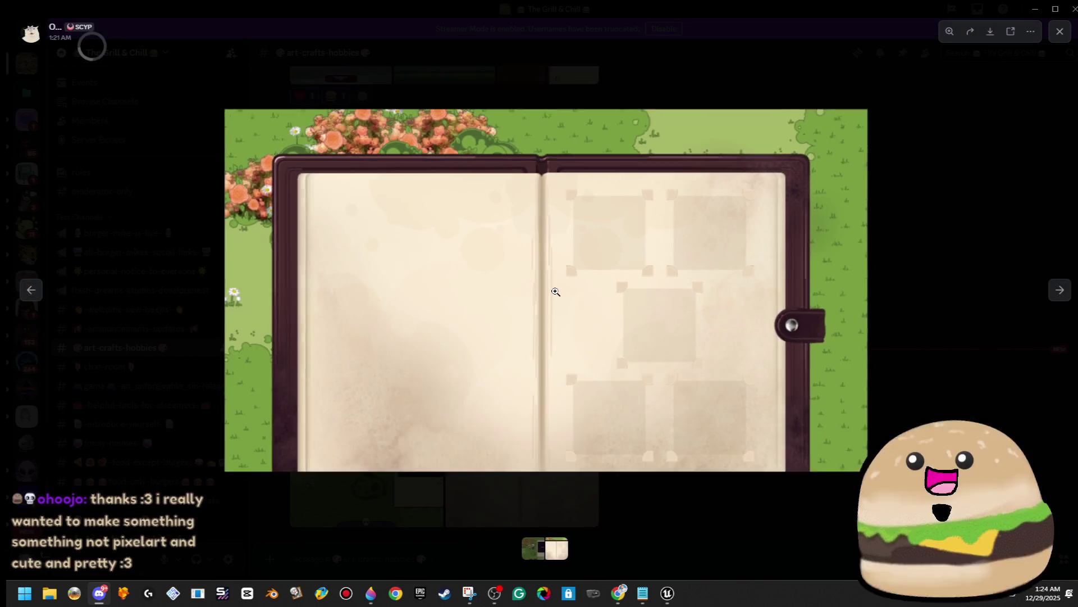
click(556, 291)
click(555, 292)
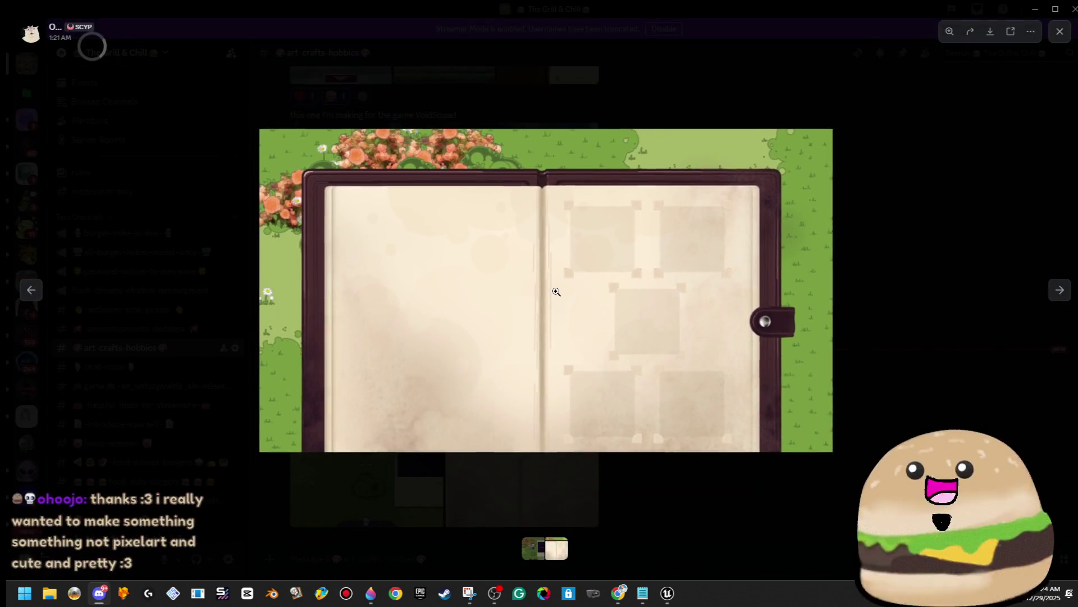
click(739, 282)
click(736, 263)
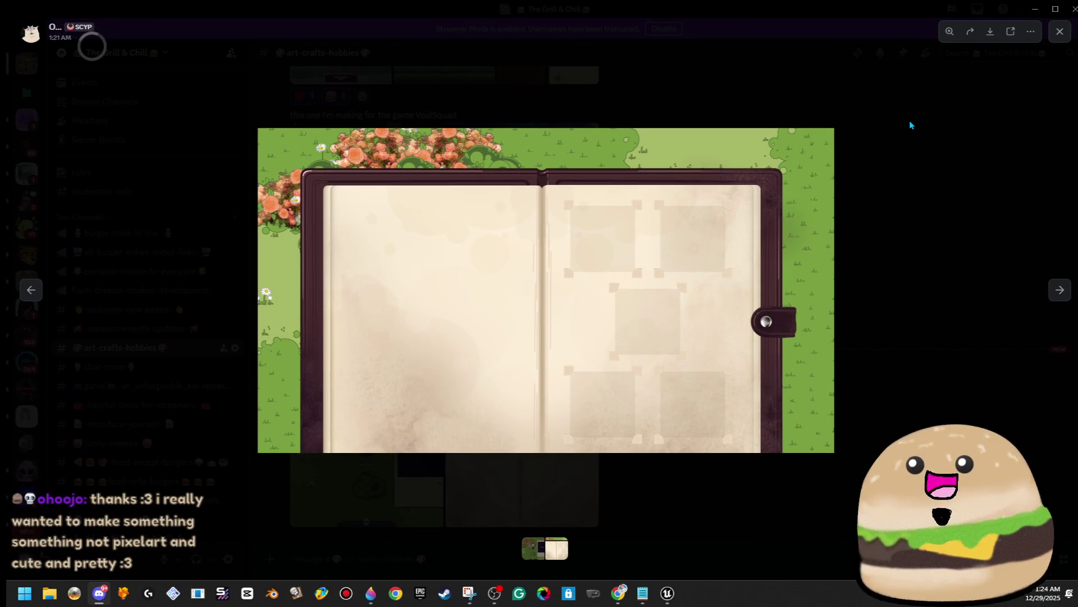
Step: Compare the skeleton garden scene with the book image, zooming in briefly
click(534, 554)
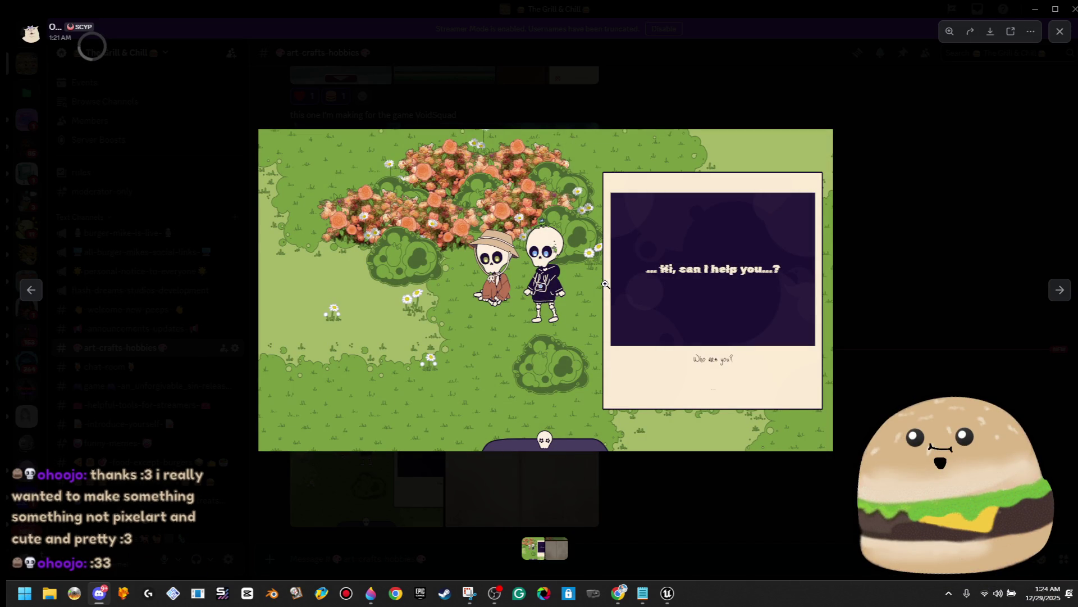
click(557, 549)
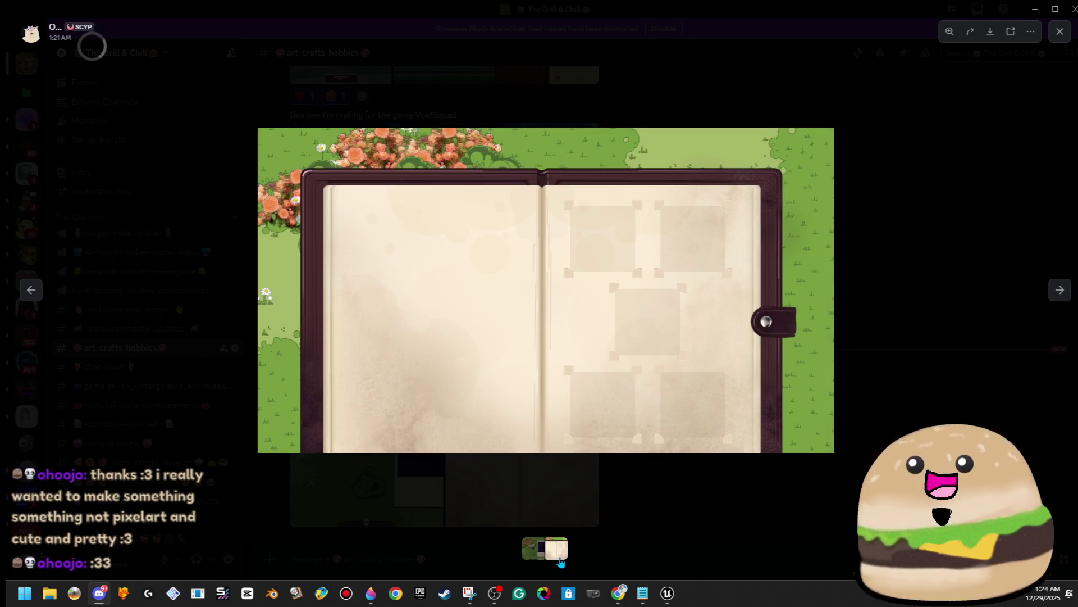
click(534, 549)
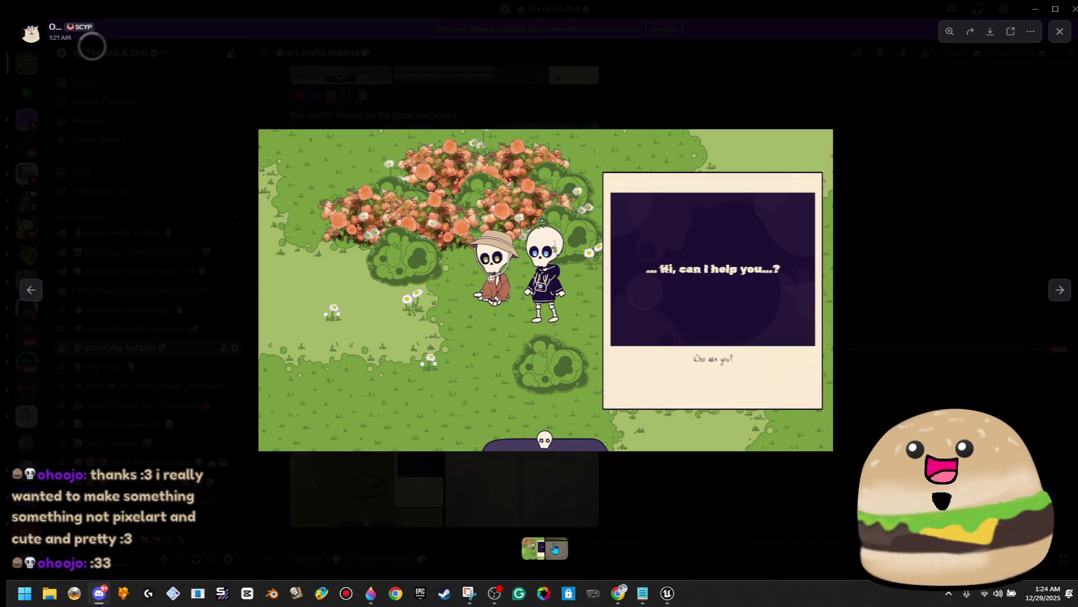
click(556, 549)
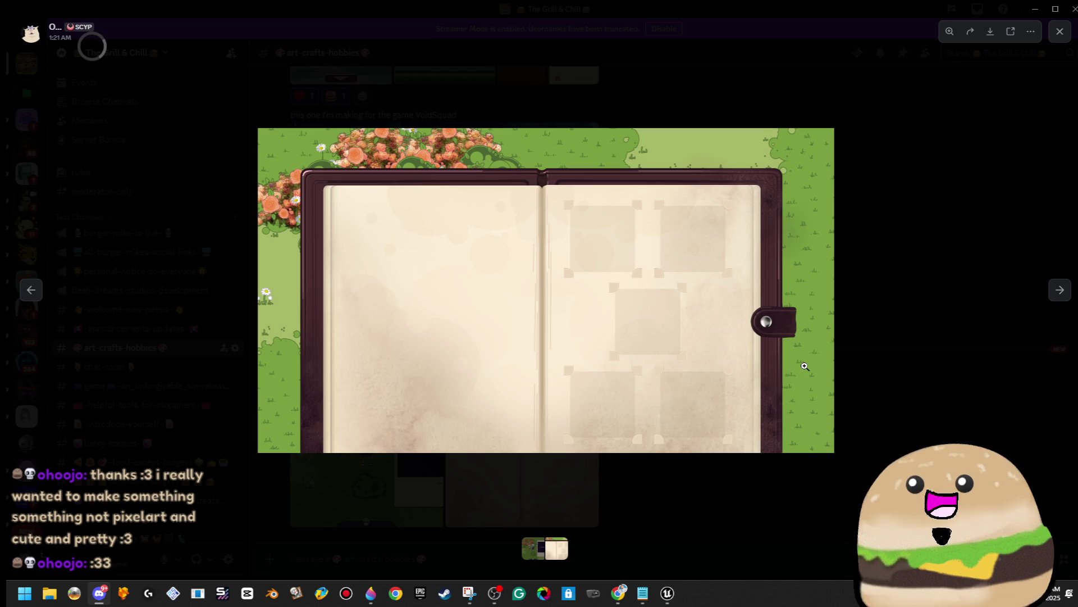
click(686, 334)
click(686, 335)
Step: Close the image viewer, scroll the channel, and minimize Discord
click(897, 185)
scroll(898, 185, up, 5)
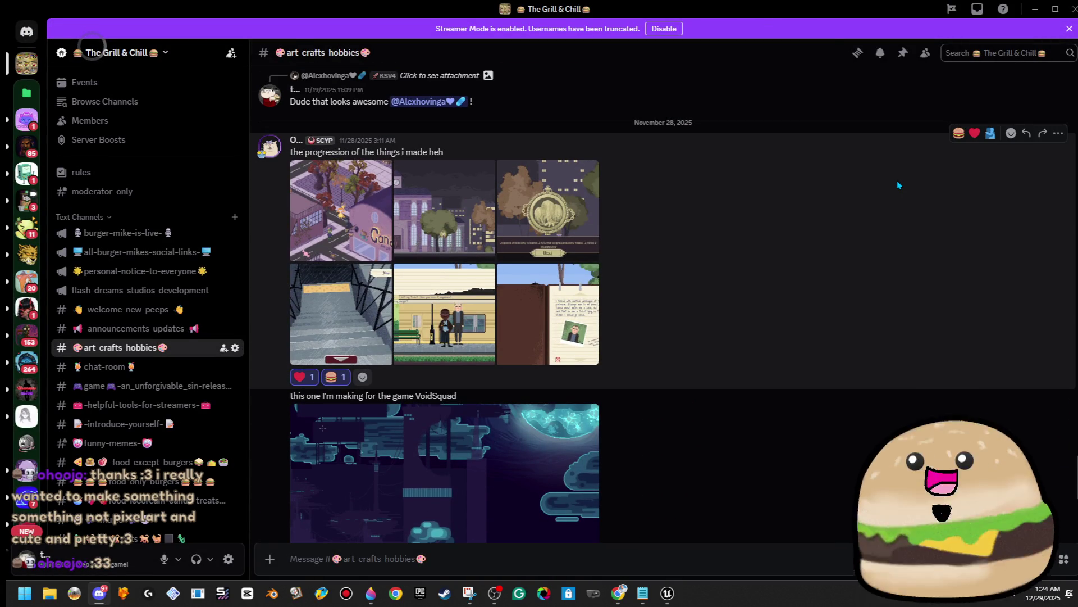
scroll(897, 185, down, 2)
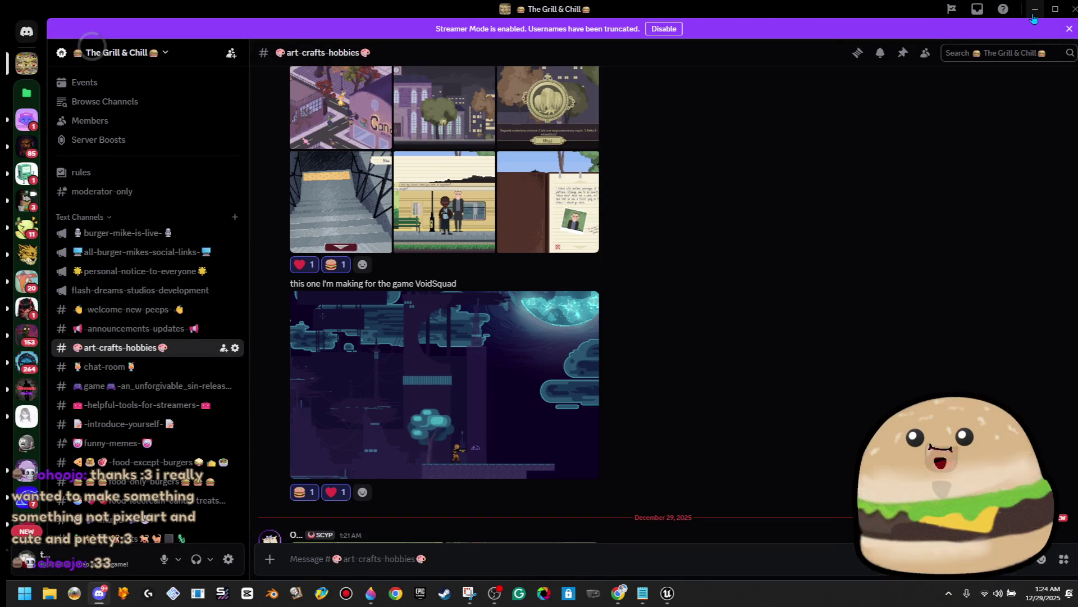
click(1034, 16)
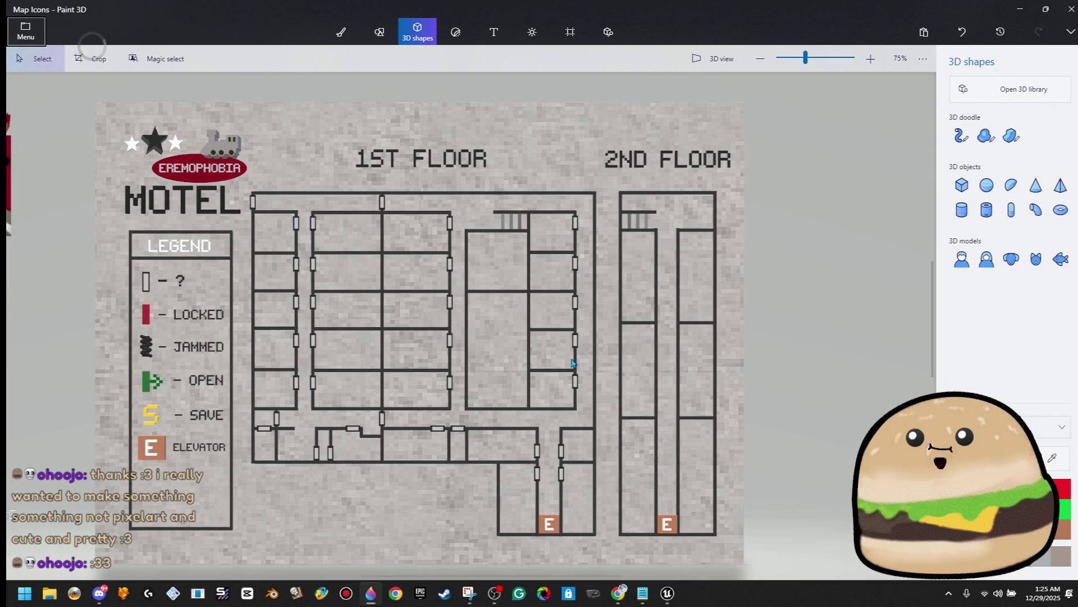
Step: Move the small window piece along the hallway wall and deselect it
scroll(385, 431, up, 2)
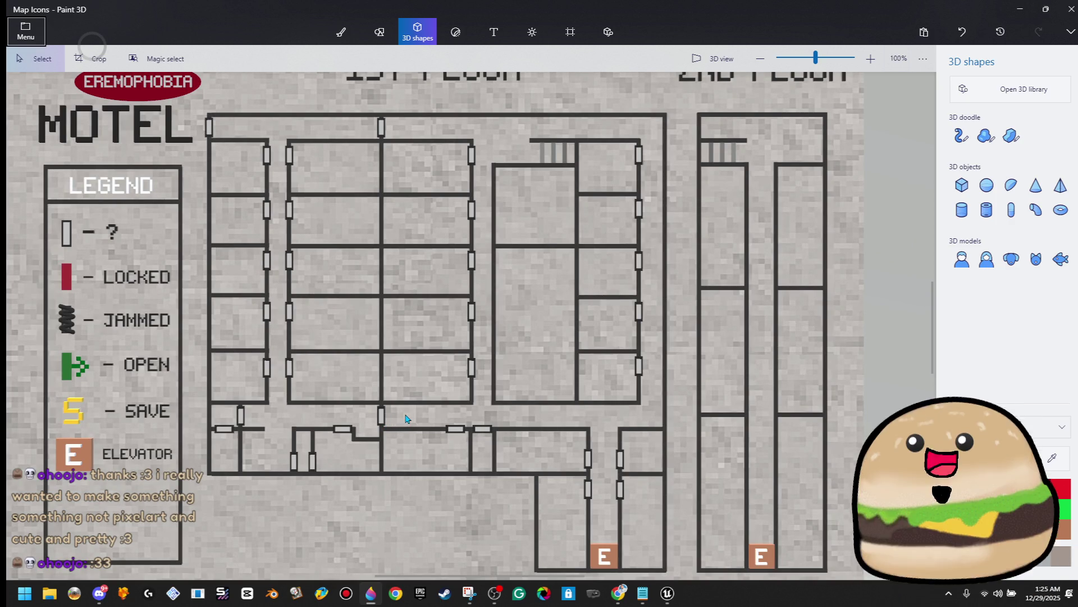
scroll(324, 446, up, 4)
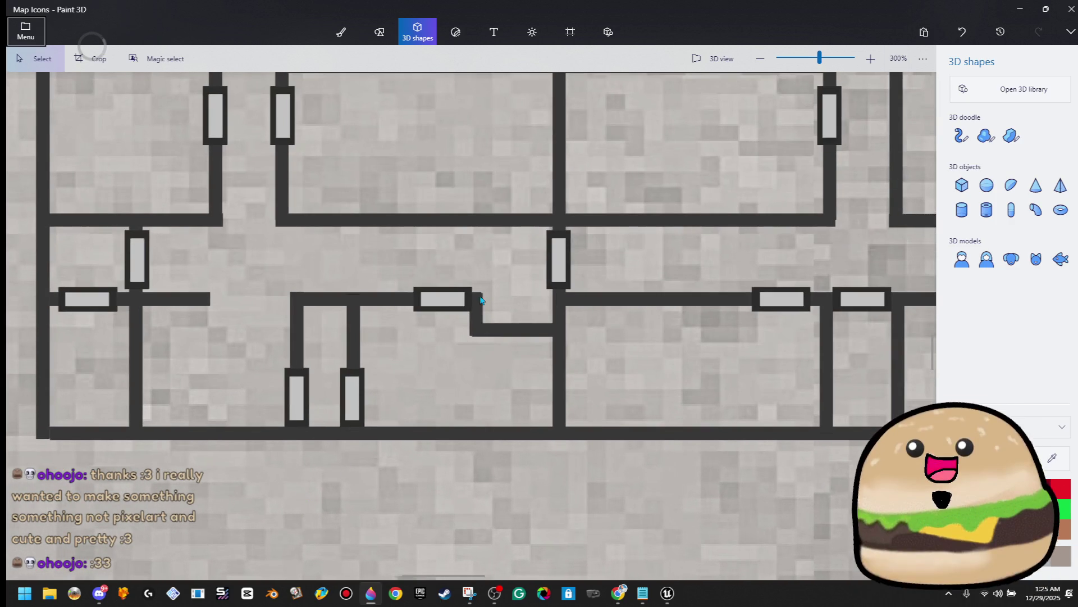
drag(401, 272, 476, 344)
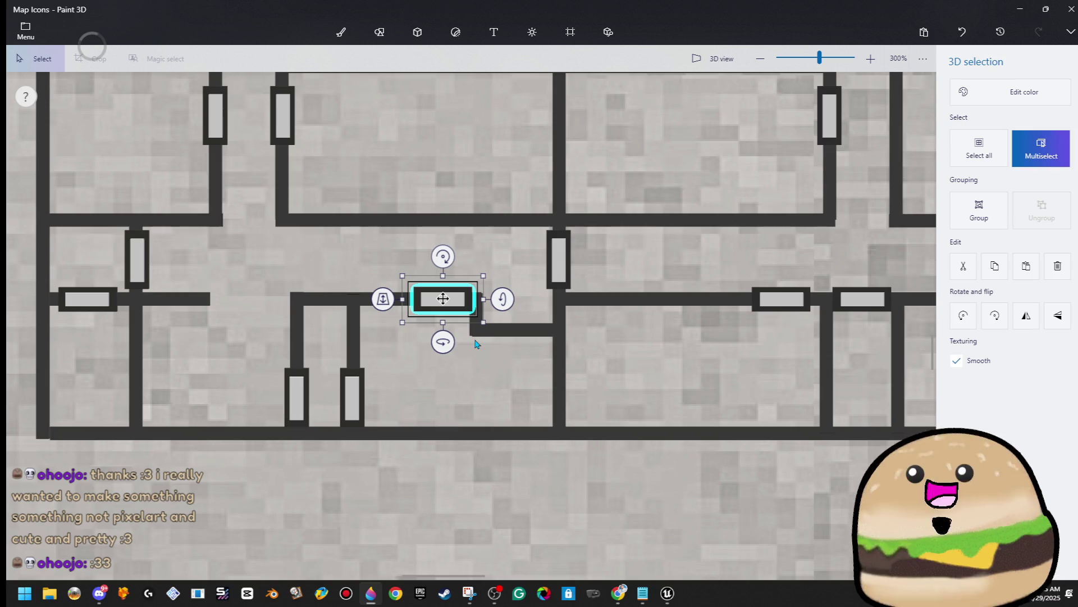
mouse_move(445, 326)
mouse_down()
mouse_move(269, 450)
mouse_move(283, 441)
mouse_up()
key(3)
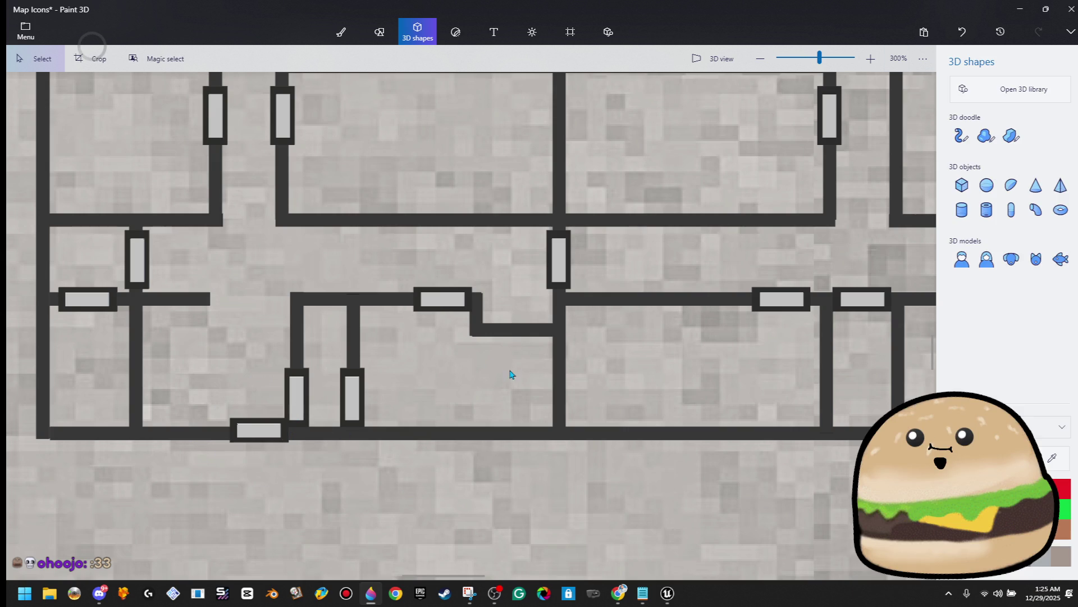
Step: Nudge the lower door block slightly left onto the bottom wall
scroll(502, 385, down, 2)
scroll(502, 385, down, 5)
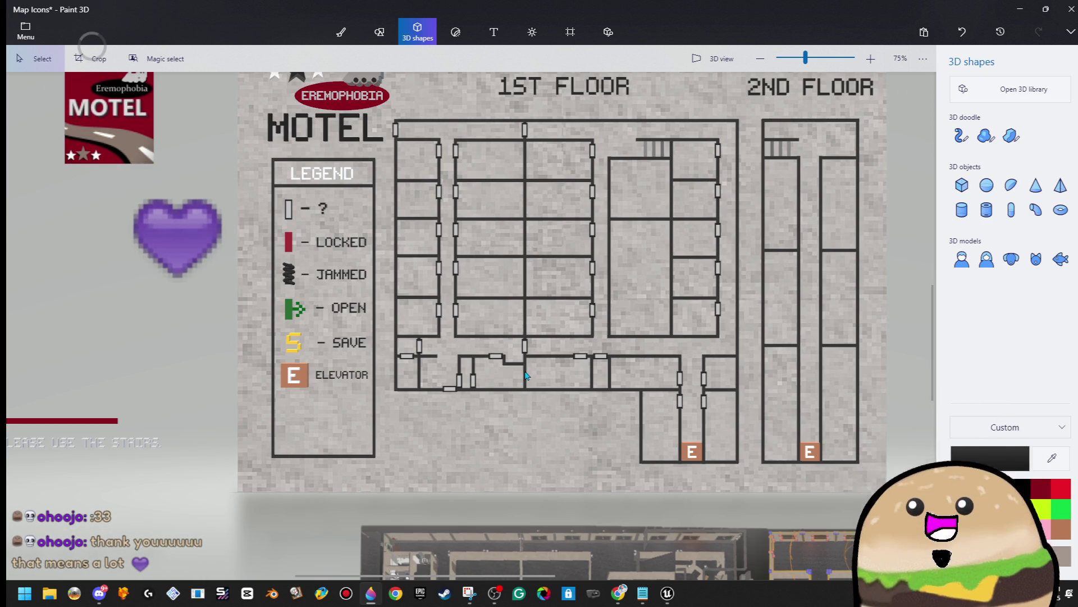
scroll(526, 375, up, 5)
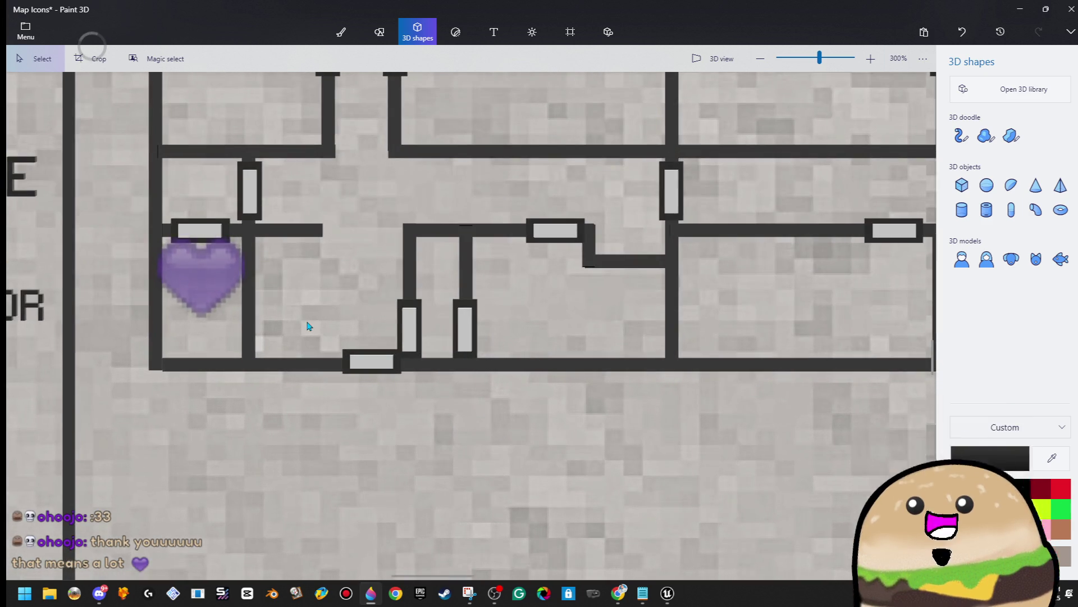
drag(306, 326, 409, 419)
key(Left)
key(Left)
key(Left)
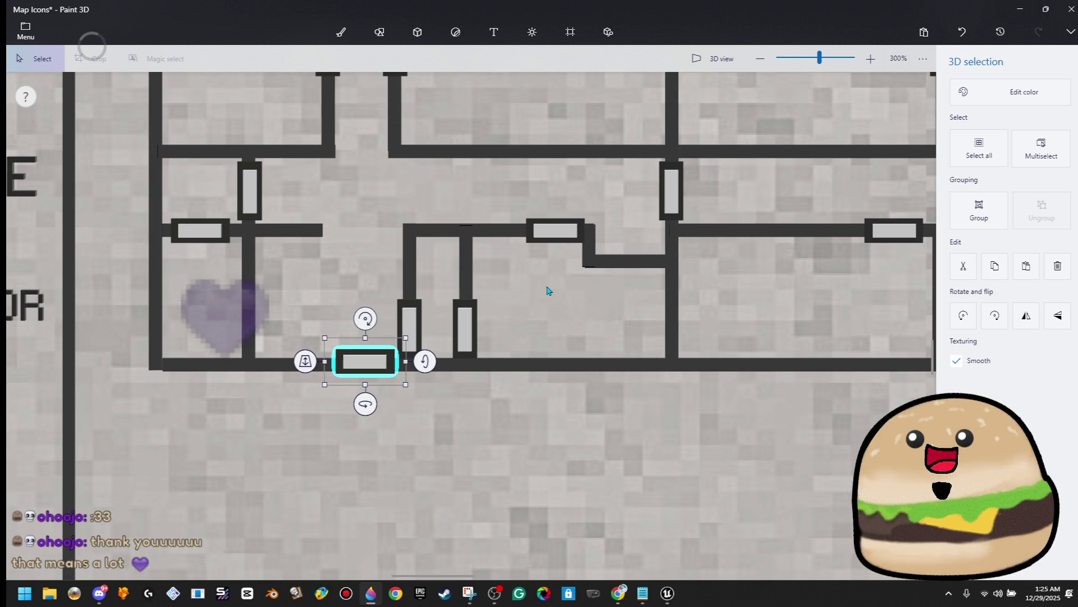
click(548, 291)
Step: Shift the bottom door block a few pixels left and pan to the legend
scroll(544, 289, down, 3)
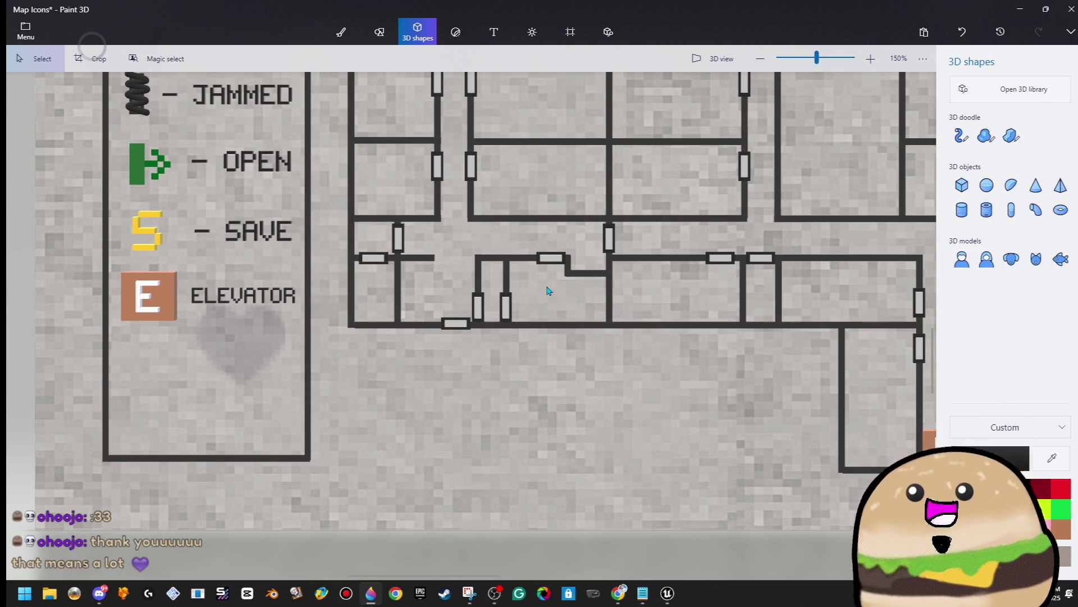
drag(455, 324, 453, 323)
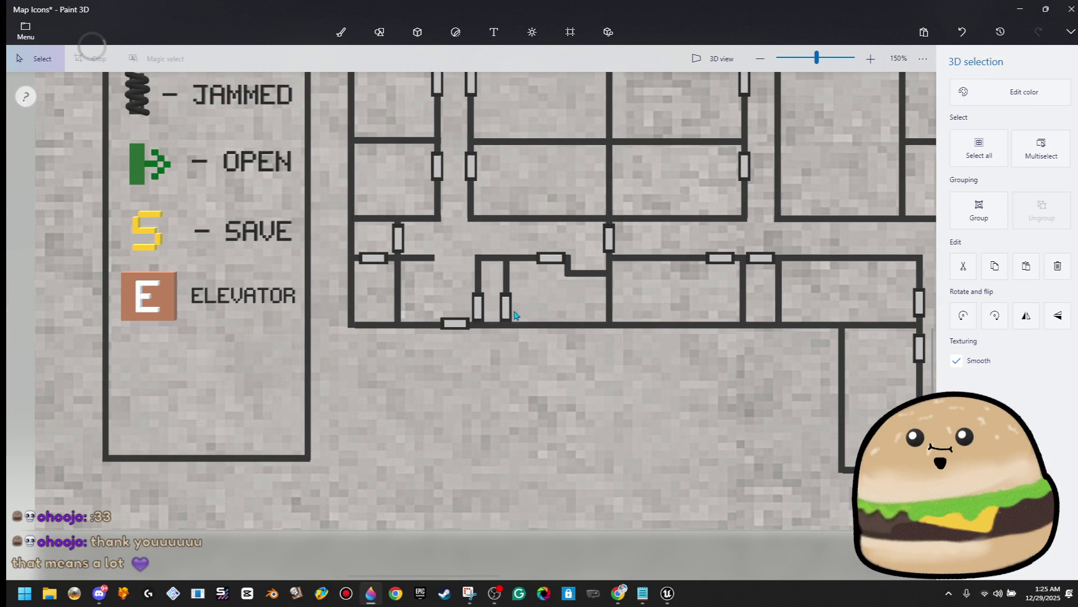
click(549, 292)
scroll(550, 293, down, 2)
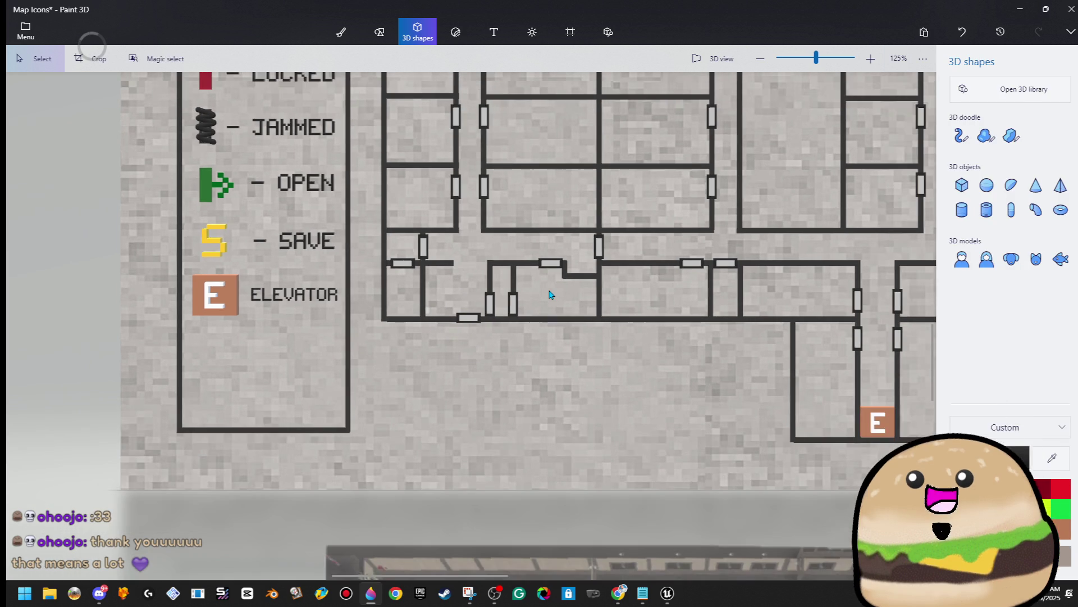
drag(549, 294, 458, 388)
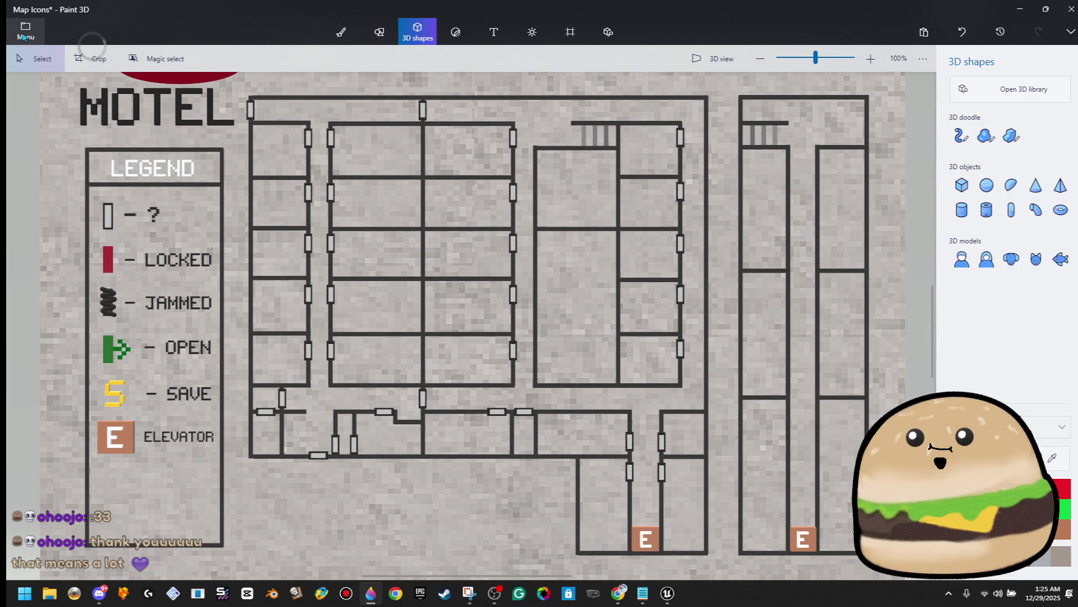
scroll(275, 309, down, 3)
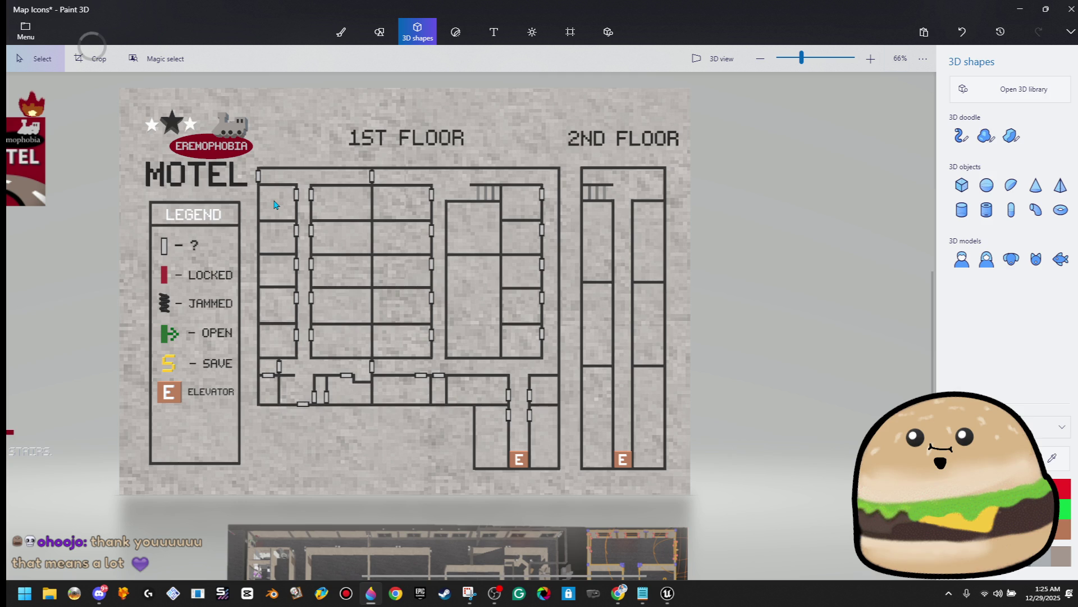
Step: Open the project menu twice and return to the map canvas without saving
click(25, 29)
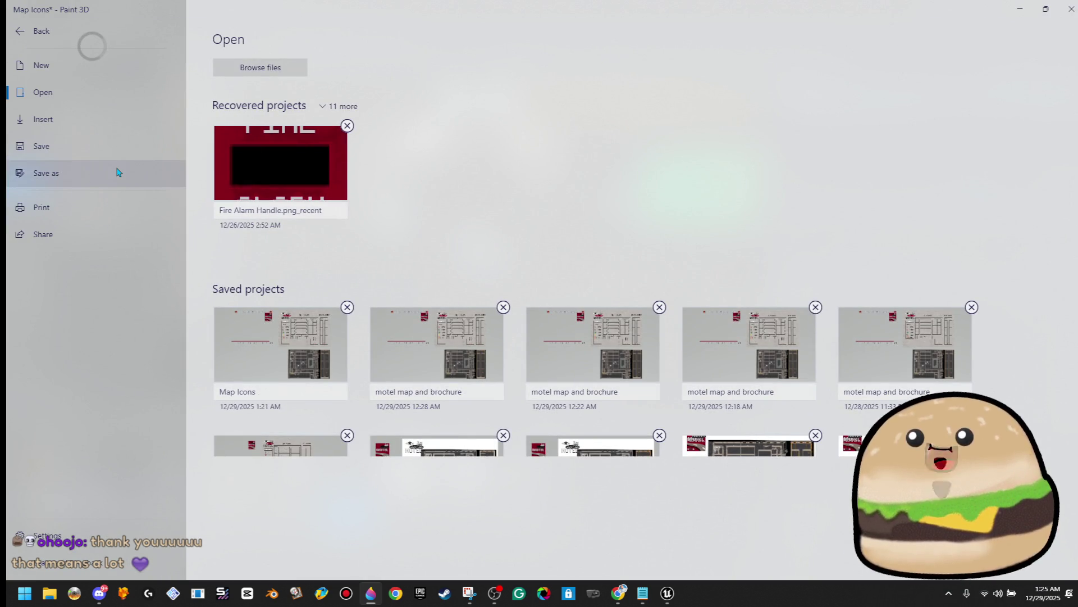
click(74, 32)
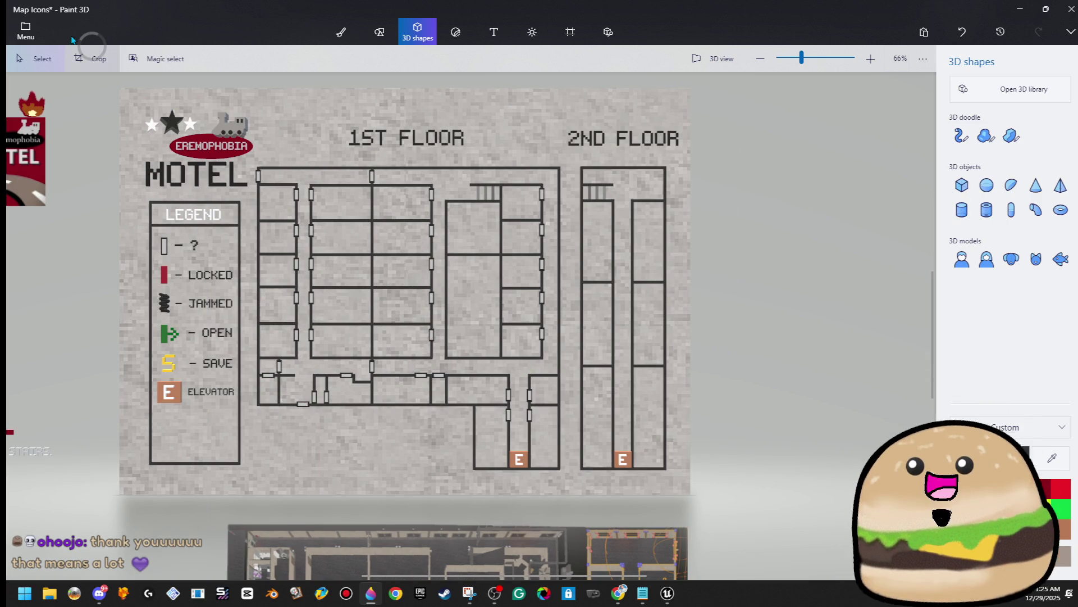
click(32, 35)
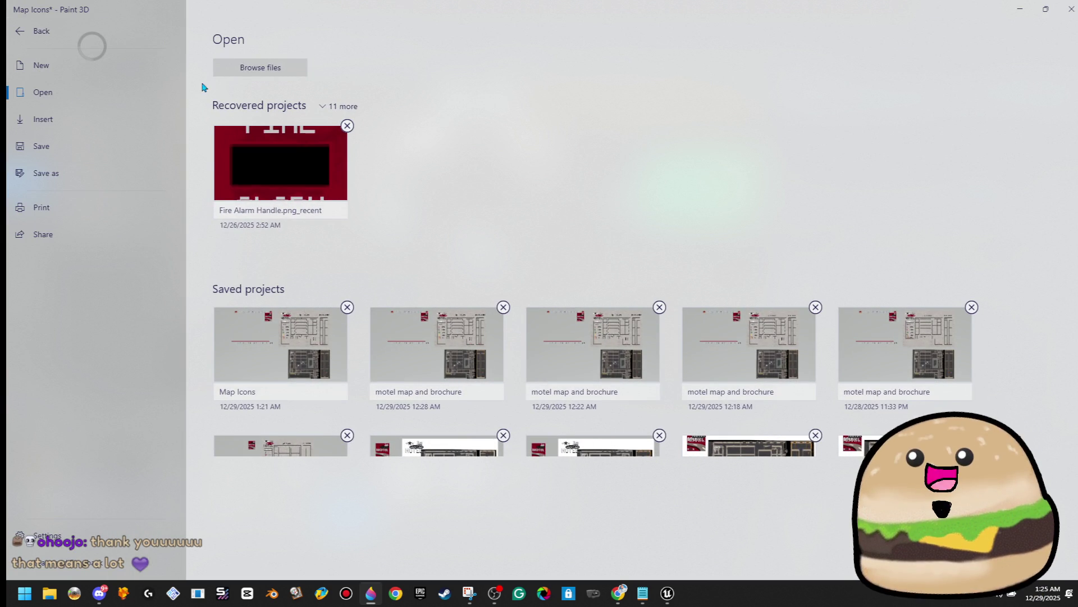
click(29, 24)
Step: Delete the 1st and 2nd floor plans and shrink the canvas to 73 × 64 px
mouse_move(738, 98)
mouse_down()
mouse_move(369, 562)
mouse_move(236, 562)
mouse_move(245, 563)
mouse_up()
key(Delete)
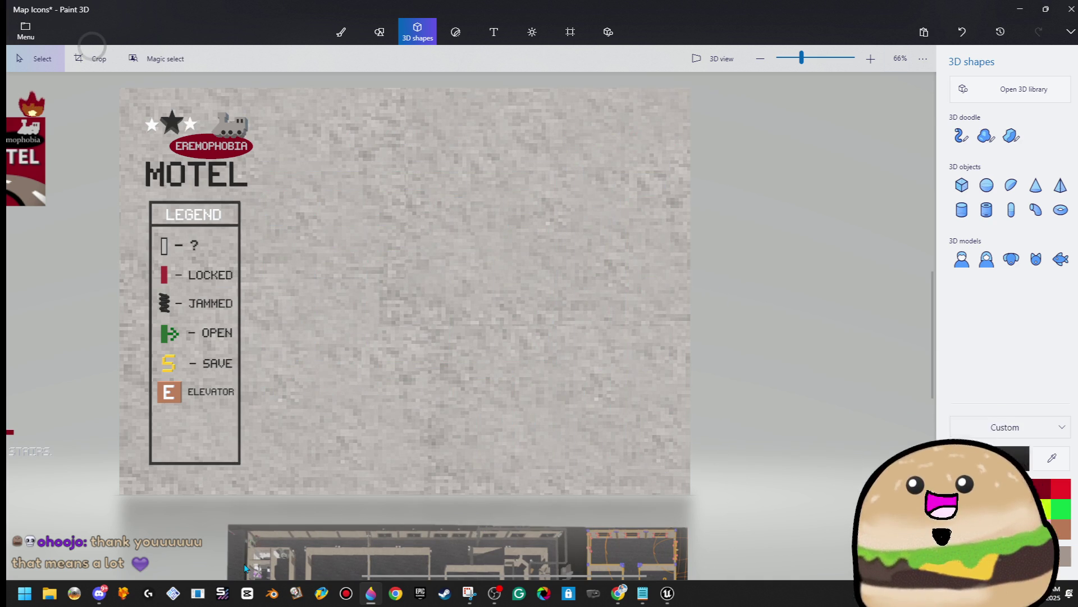
click(570, 31)
mouse_move(690, 494)
mouse_down()
mouse_move(556, 379)
mouse_move(193, 126)
mouse_up()
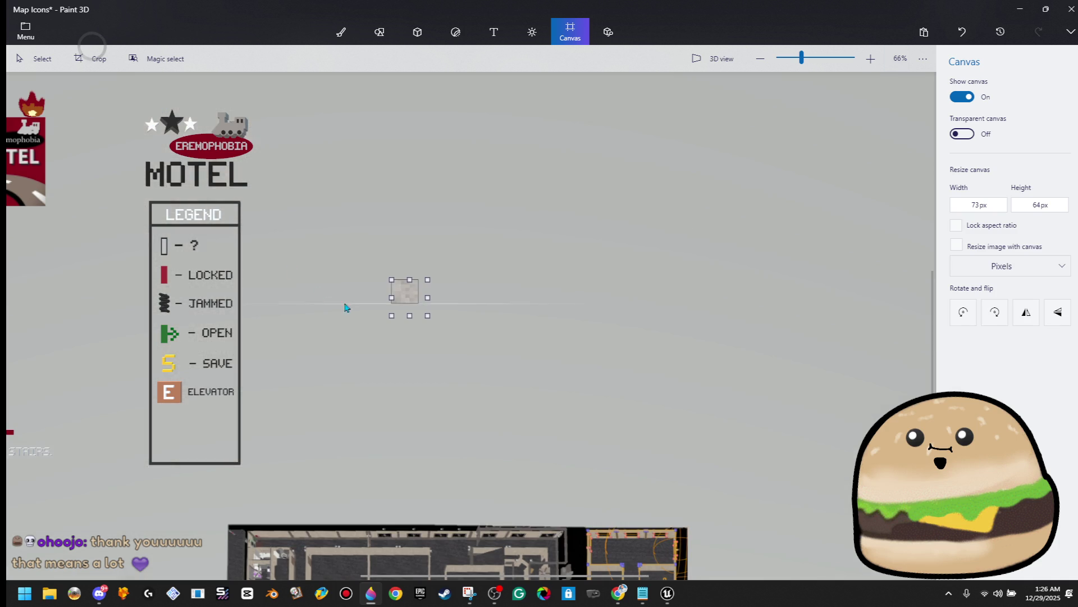
Step: Set the canvas to 100 × 100 px and move the legend beside it
click(1031, 205)
text(1)
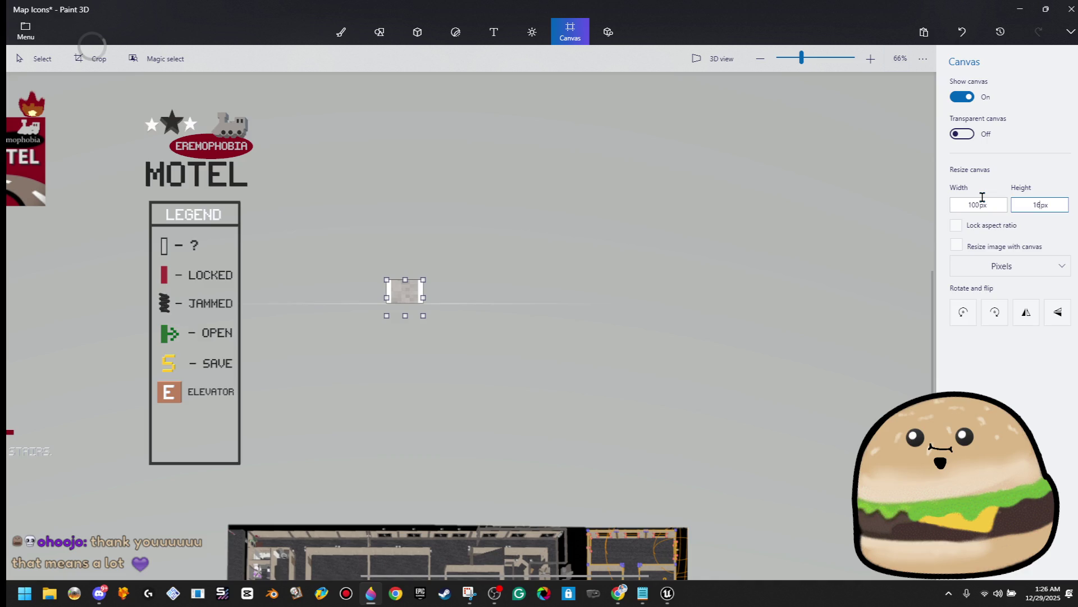
text(0)
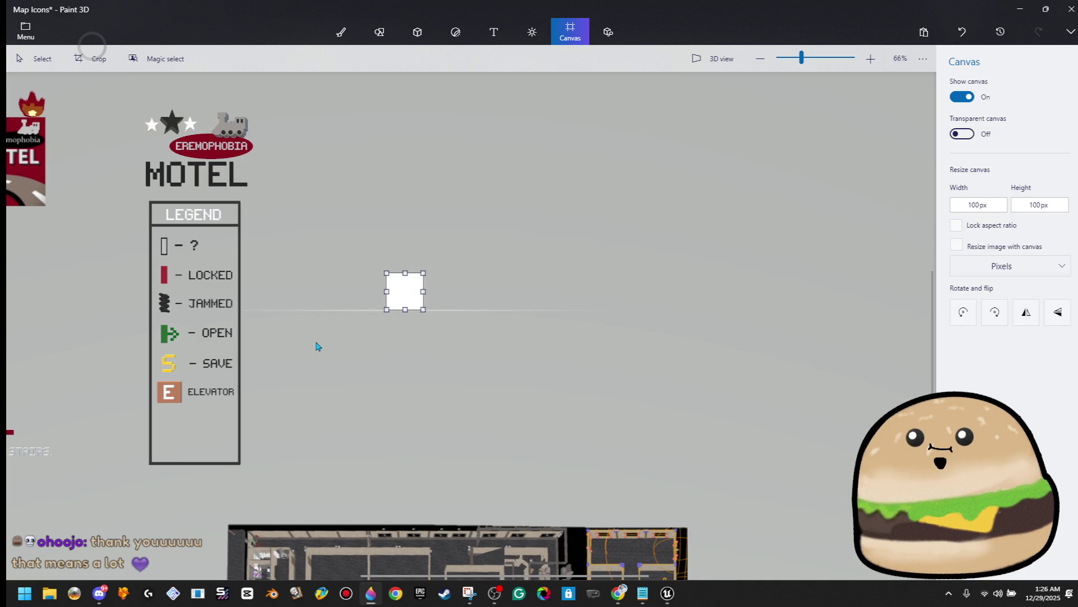
mouse_move(290, 93)
mouse_down()
mouse_move(93, 233)
mouse_move(104, 208)
mouse_move(113, 234)
mouse_move(121, 185)
mouse_move(264, 491)
mouse_up()
mouse_move(202, 429)
mouse_down()
mouse_move(294, 387)
mouse_move(302, 396)
mouse_up()
key(c)
Step: Delete the large map image, the red line with its caption, and the title and logo
scroll(284, 436, down, 5)
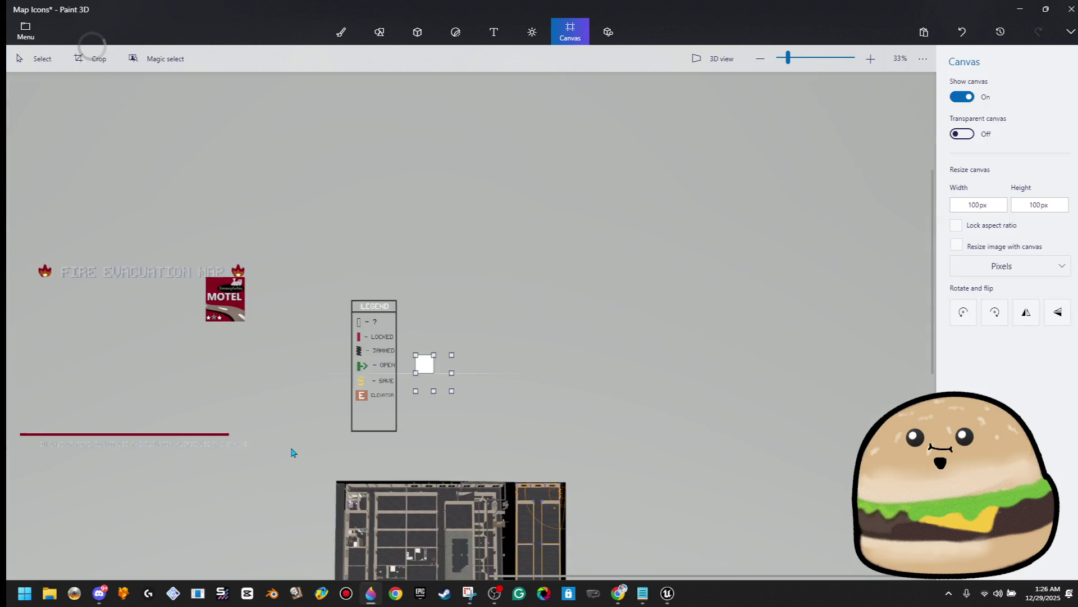
drag(394, 411, 645, 577)
key(Delete)
drag(362, 369, 151, 452)
key(Delete)
drag(138, 324, 373, 241)
key(Delete)
scroll(466, 359, up, 8)
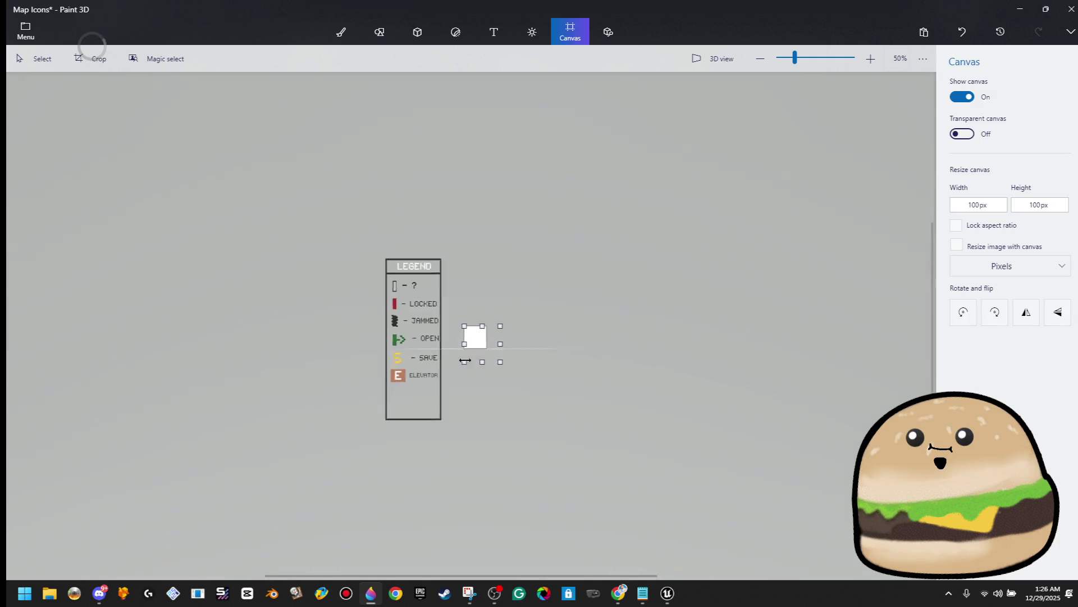
Step: Save the Map Icons project and select the JAMMED spring icon in the legend
click(20, 35)
click(72, 145)
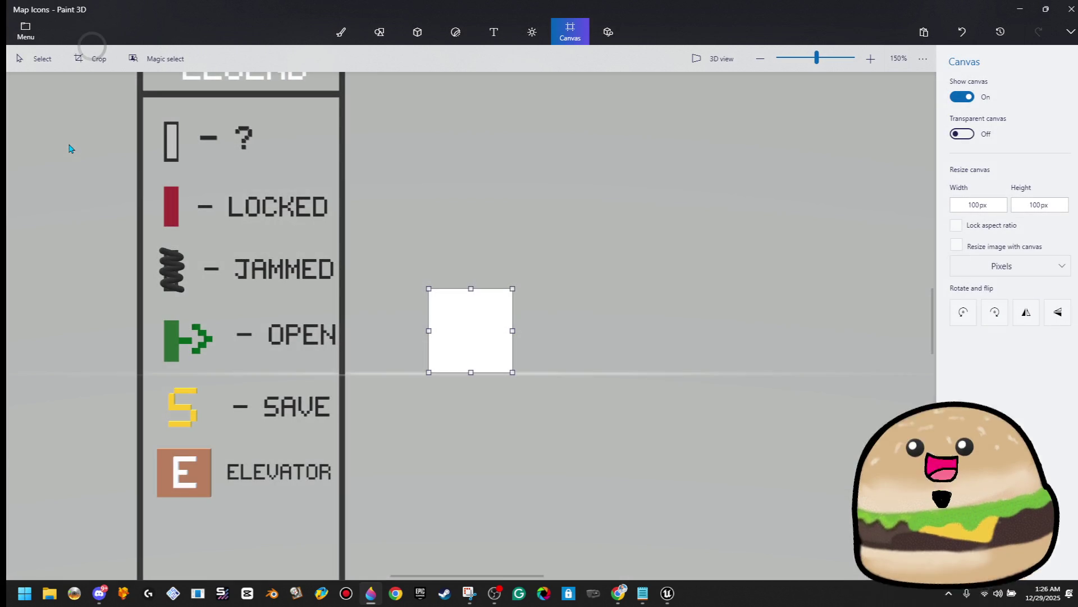
click(170, 208)
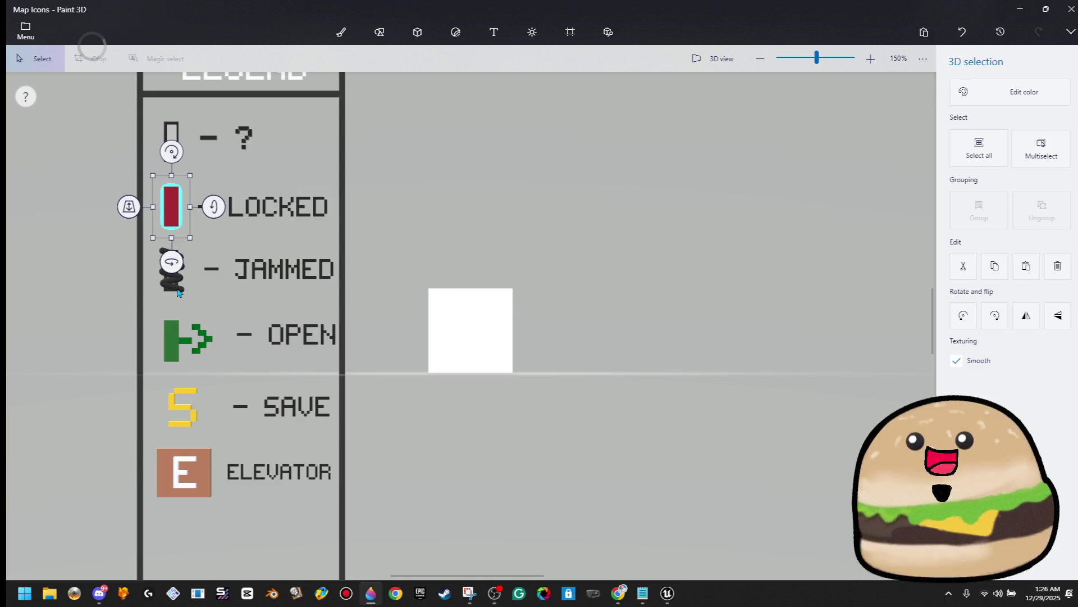
click(183, 290)
key(ctrl+v)
mouse_move(179, 220)
mouse_down()
mouse_move(211, 233)
mouse_move(237, 289)
mouse_move(196, 196)
mouse_up()
click(196, 196)
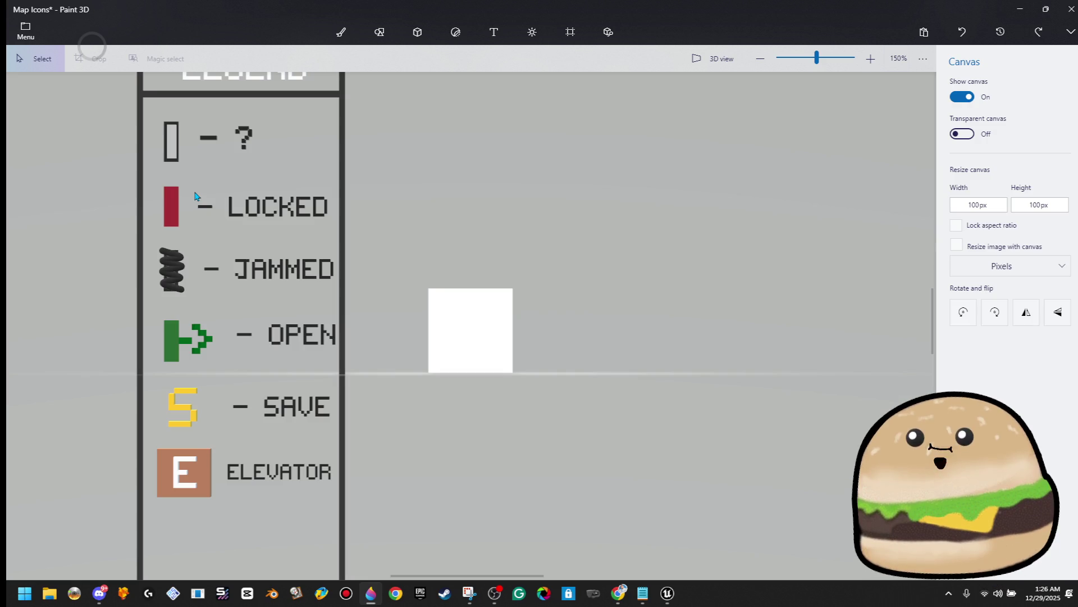
Step: Paste a copy of the spring into the white square and enlarge it
click(168, 266)
key(ctrl+y)
key(ctrl+y)
key(ctrl+v)
drag(464, 333, 469, 339)
mouse_move(494, 295)
mouse_down()
mouse_move(526, 281)
mouse_move(493, 314)
mouse_up()
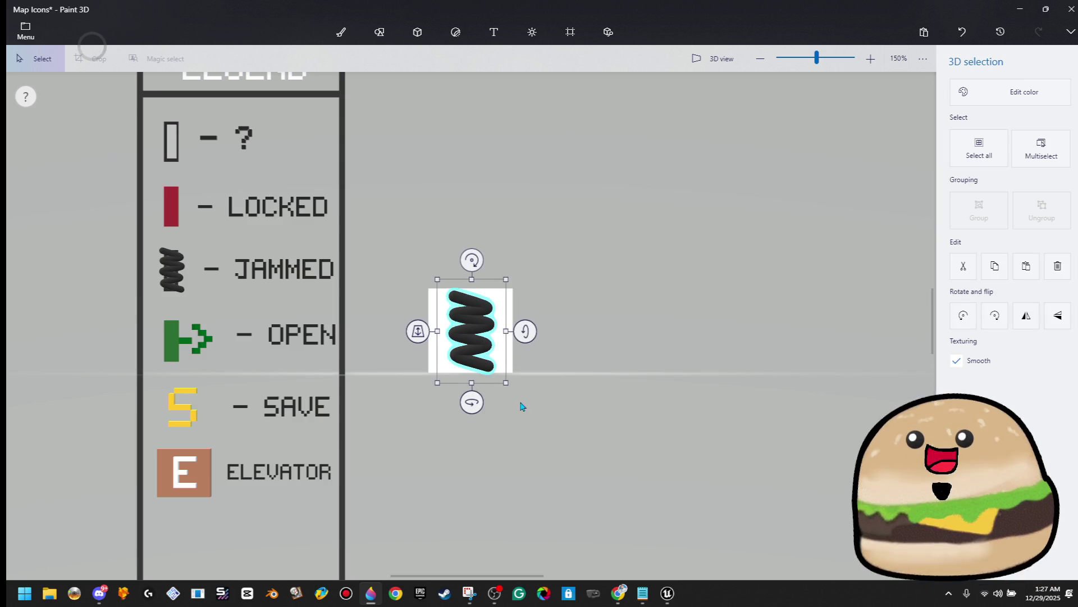
drag(515, 391, 513, 387)
Step: Fine-tune the spring copy's size and position so it fills the square
click(587, 311)
click(466, 309)
drag(441, 276, 447, 282)
drag(479, 330, 479, 337)
key(c)
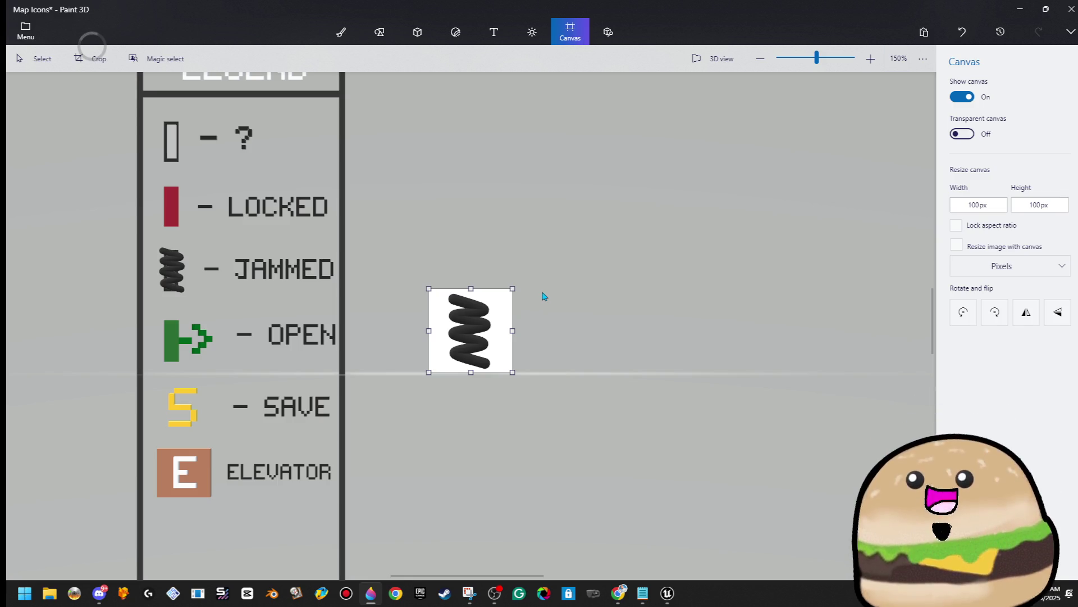
scroll(549, 273, down, 3)
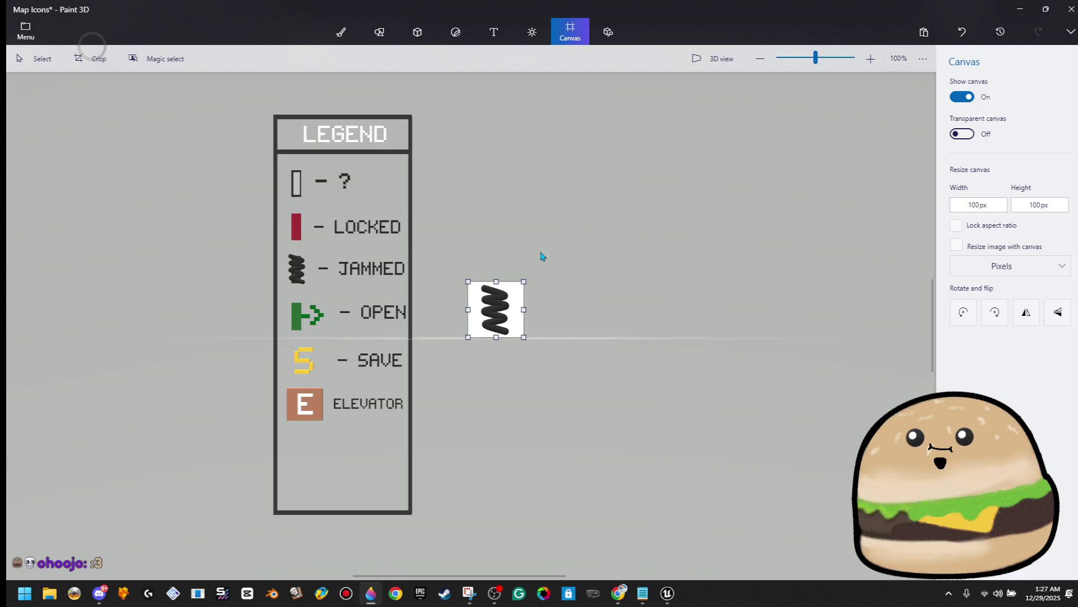
Step: Save the canvas as a transparent PNG image named 'MAP Icon Jammed'
click(25, 33)
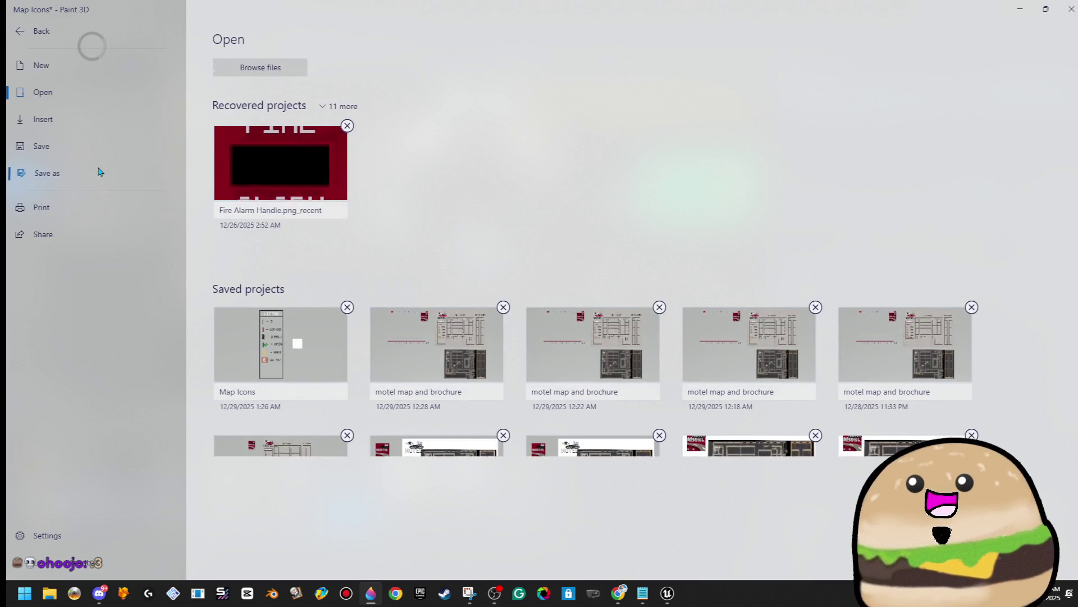
click(99, 171)
click(267, 112)
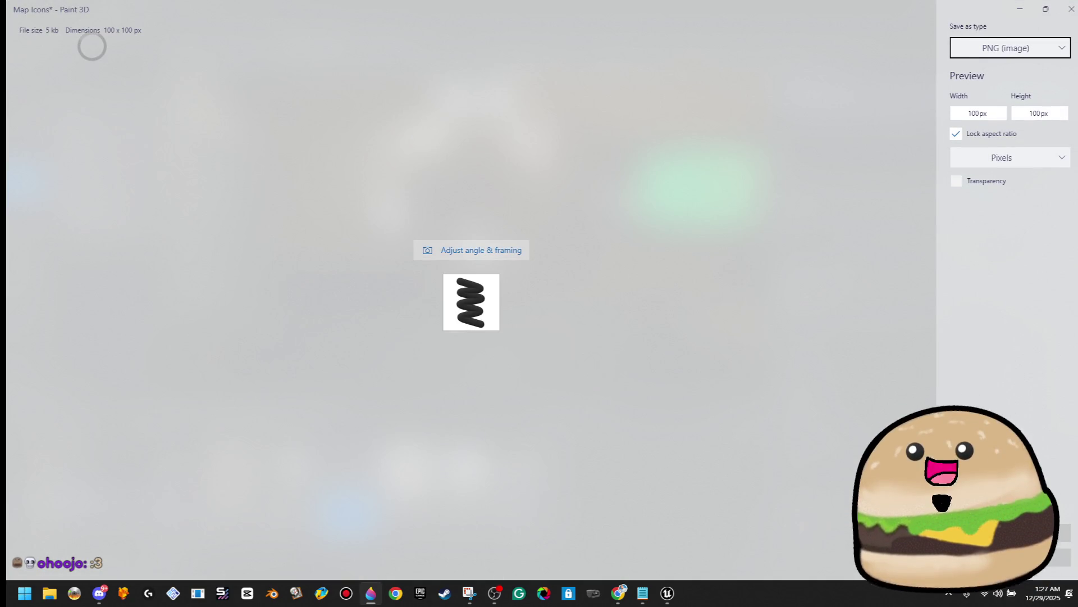
click(973, 183)
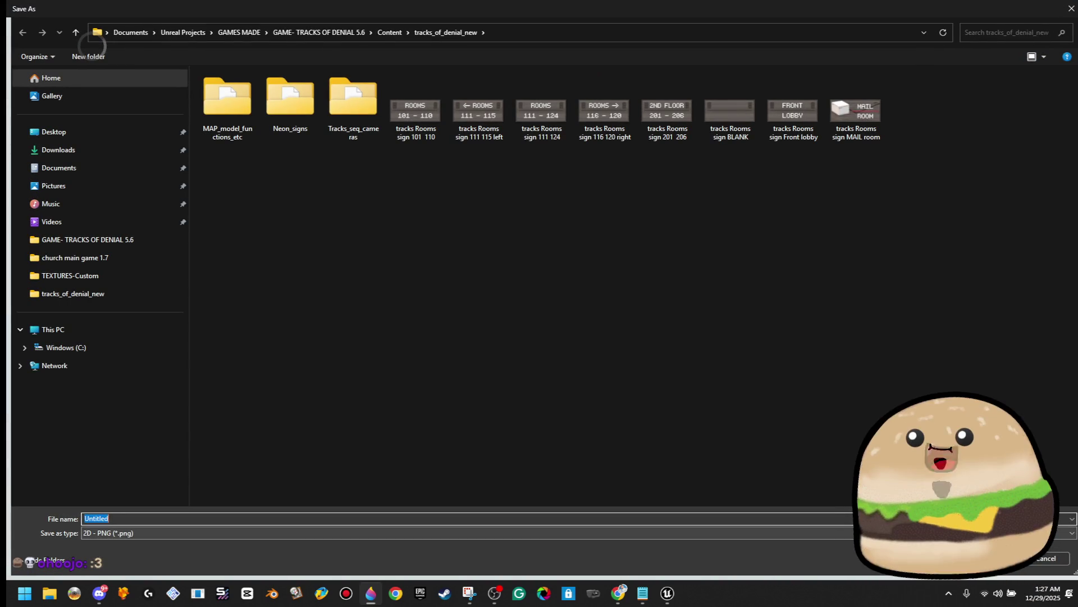
text(MAP )
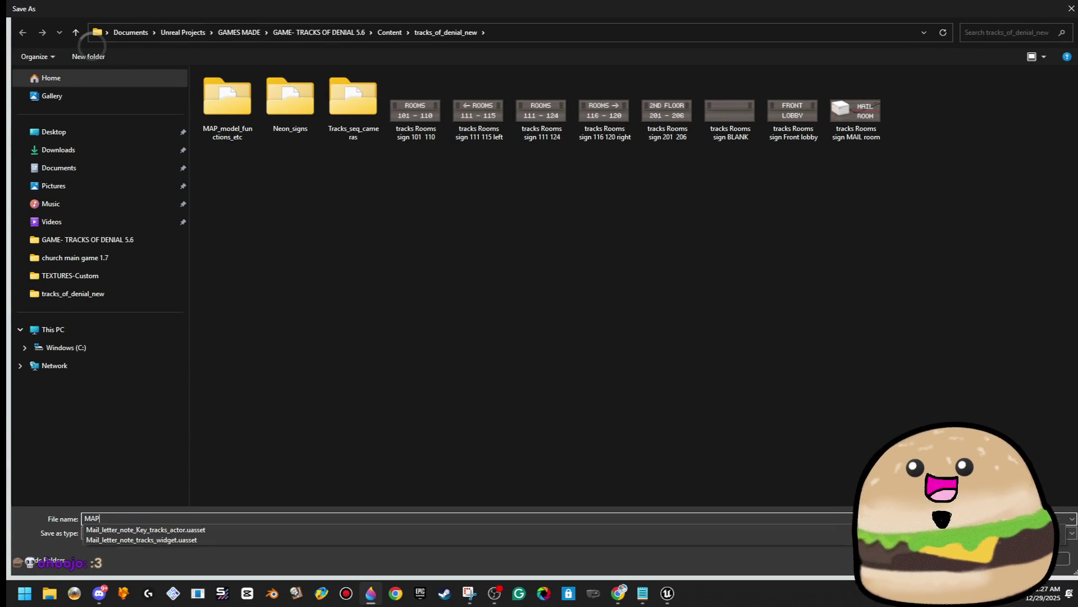
text(con Jammed)
key(Return)
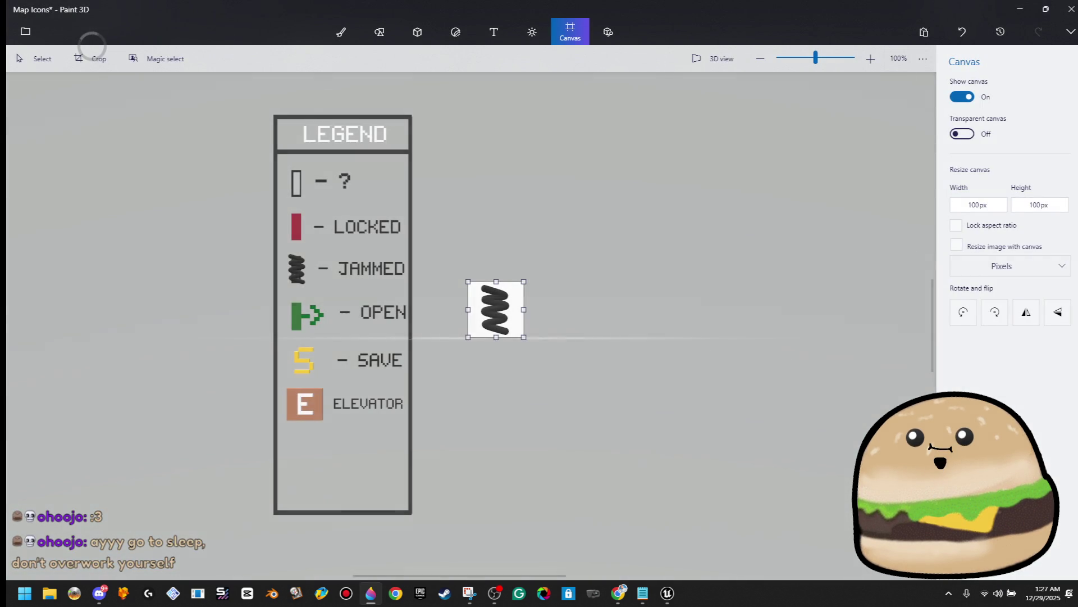
Step: Move the red LOCKED rectangle onto the white square and stretch it taller
click(491, 315)
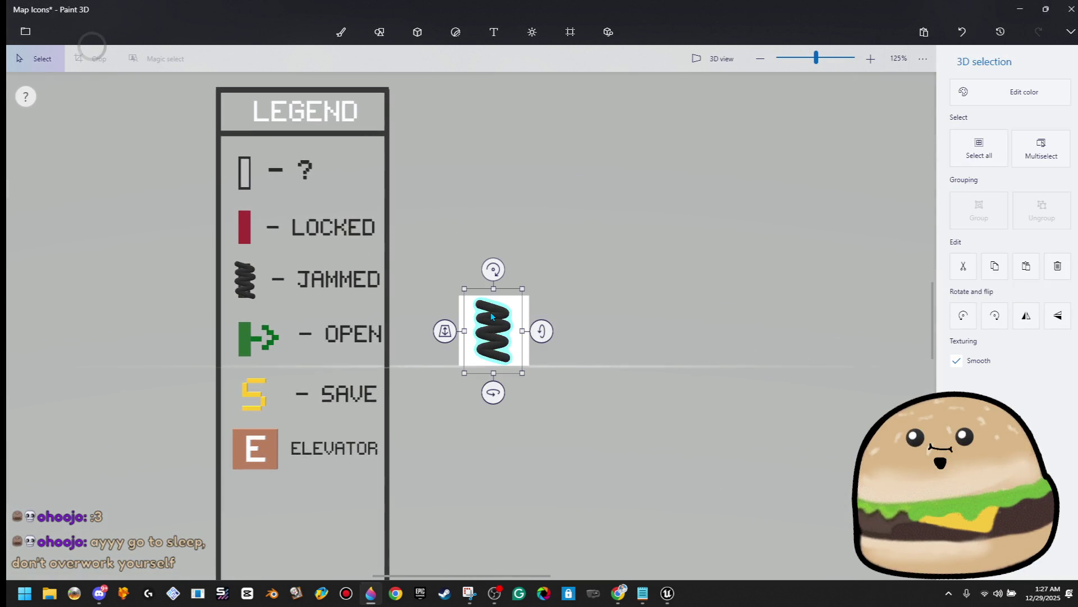
click(242, 231)
mouse_move(248, 236)
mouse_down()
mouse_move(529, 329)
mouse_move(495, 334)
mouse_up()
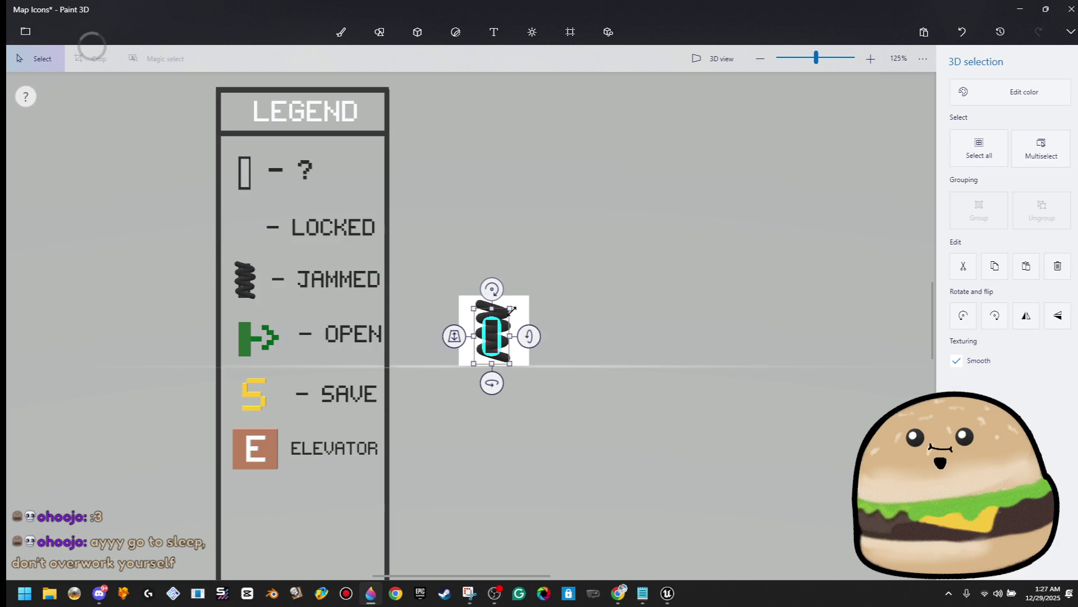
scroll(512, 308, up, 5)
click(474, 367)
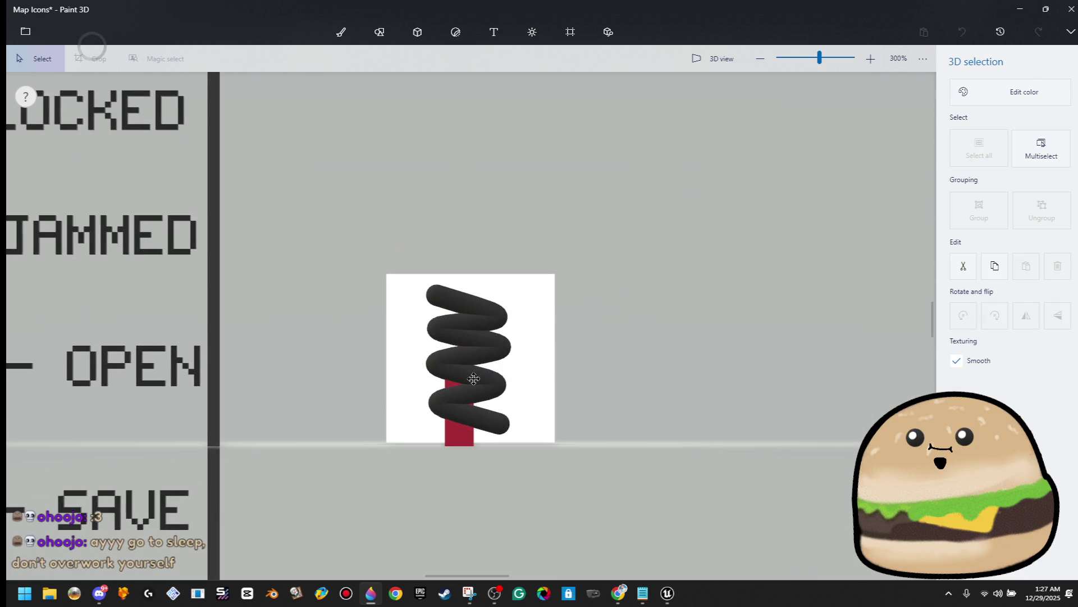
drag(473, 375, 473, 359)
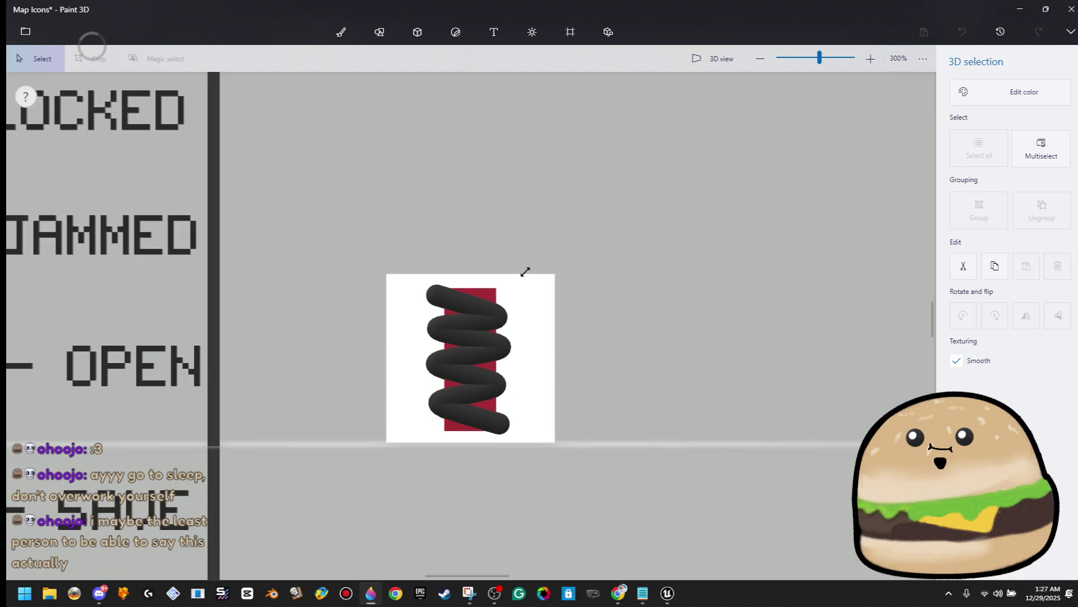
Step: Cut the spring out of the square and start exporting the canvas as an image
click(494, 303)
key(ctrl+x)
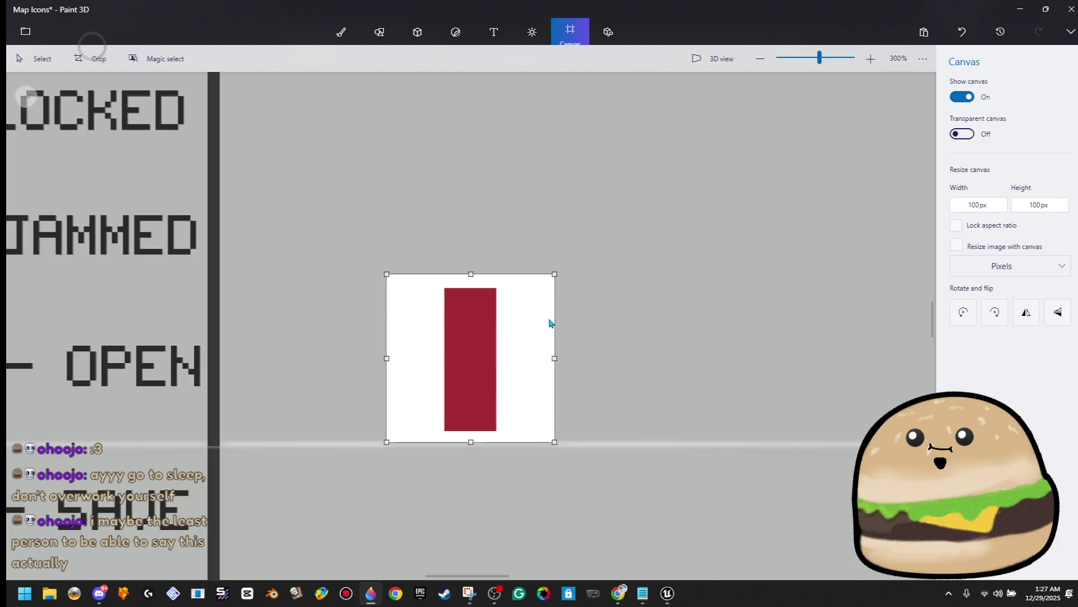
click(26, 32)
click(100, 184)
click(247, 115)
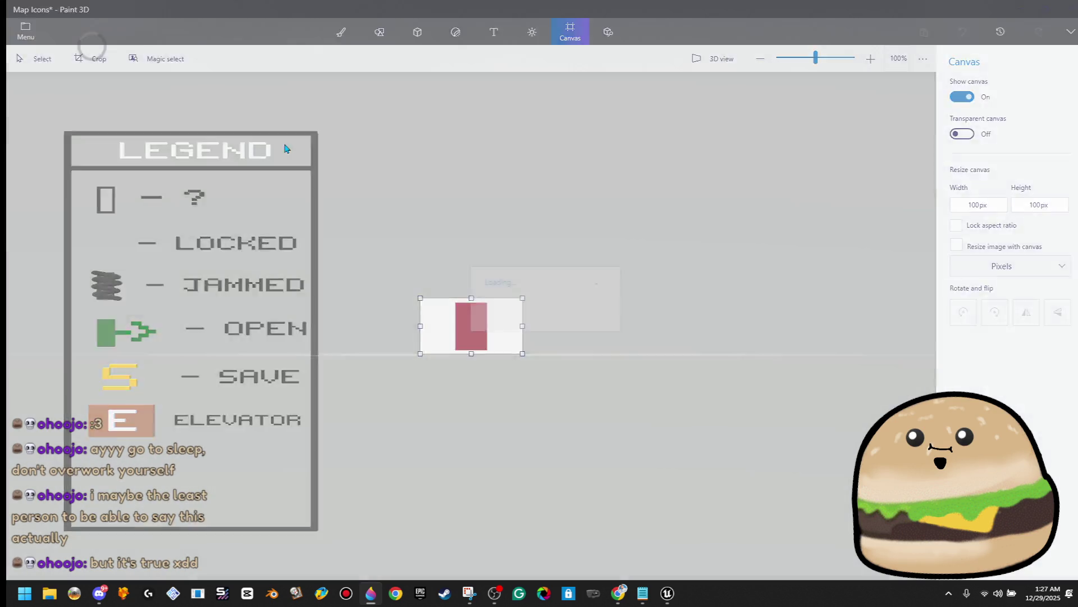
Step: Keep Transparency on and save the red rectangle PNG under a 'MAP' file name
click(978, 188)
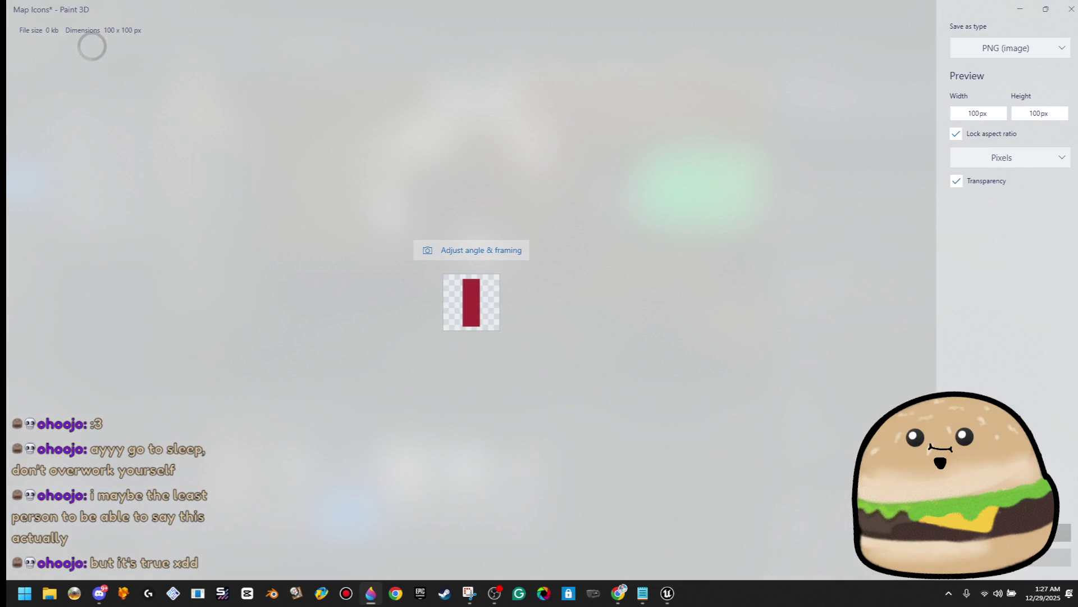
text(MAP)
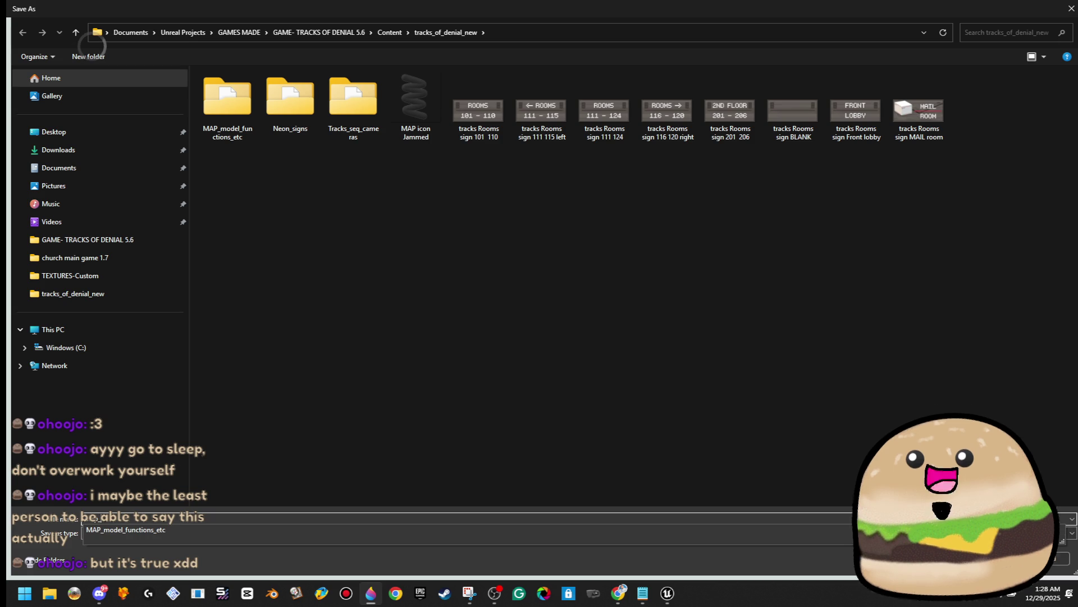
key(BackSpace)
key(BackSpace)
key(BackSpace)
text(M)
key(BackSpace)
text(MAP)
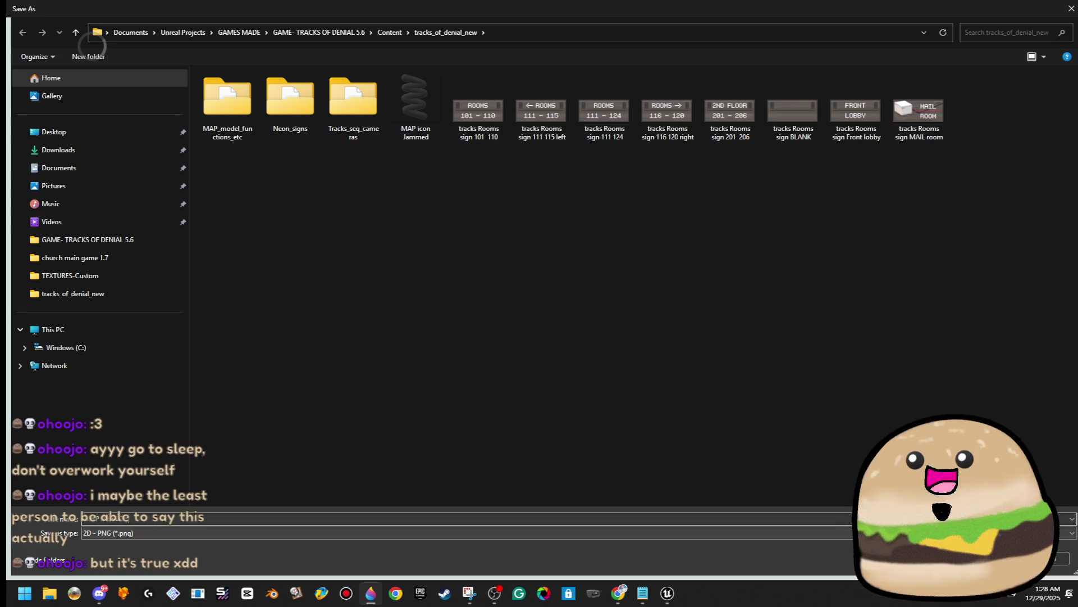
key(Return)
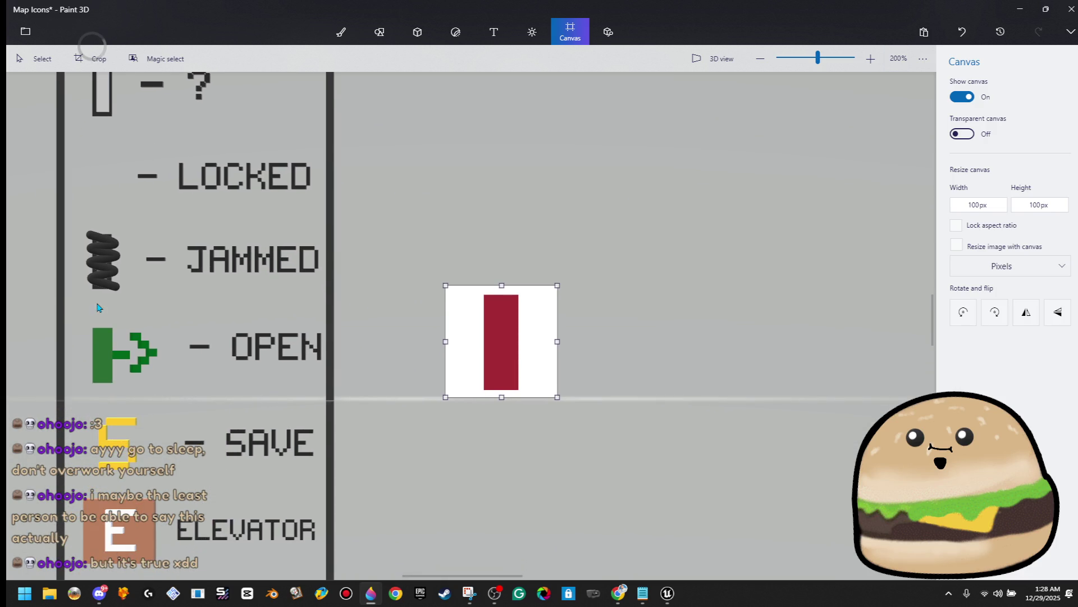
Step: Box-select the green OPEN door icon in the legend and copy it
mouse_move(84, 325)
mouse_down()
mouse_move(173, 392)
mouse_move(179, 413)
mouse_up()
right_click(115, 369)
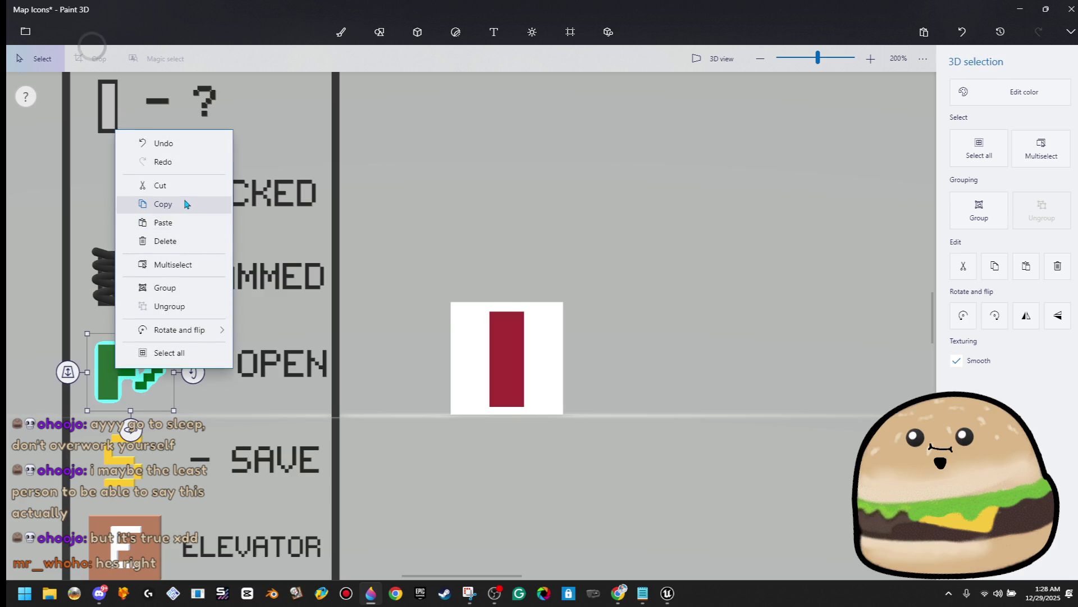
click(183, 206)
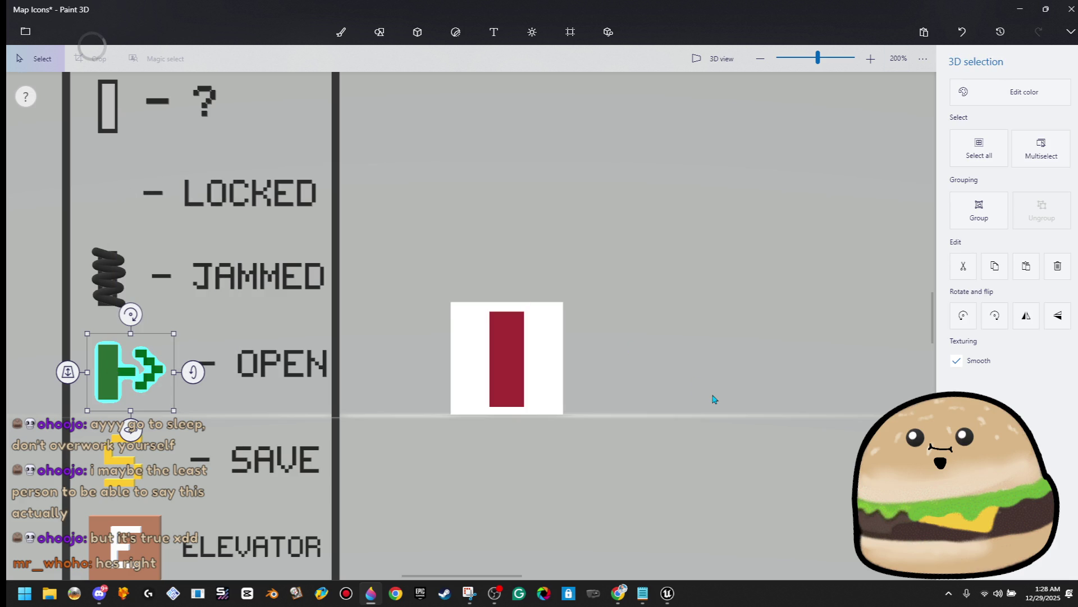
key(c)
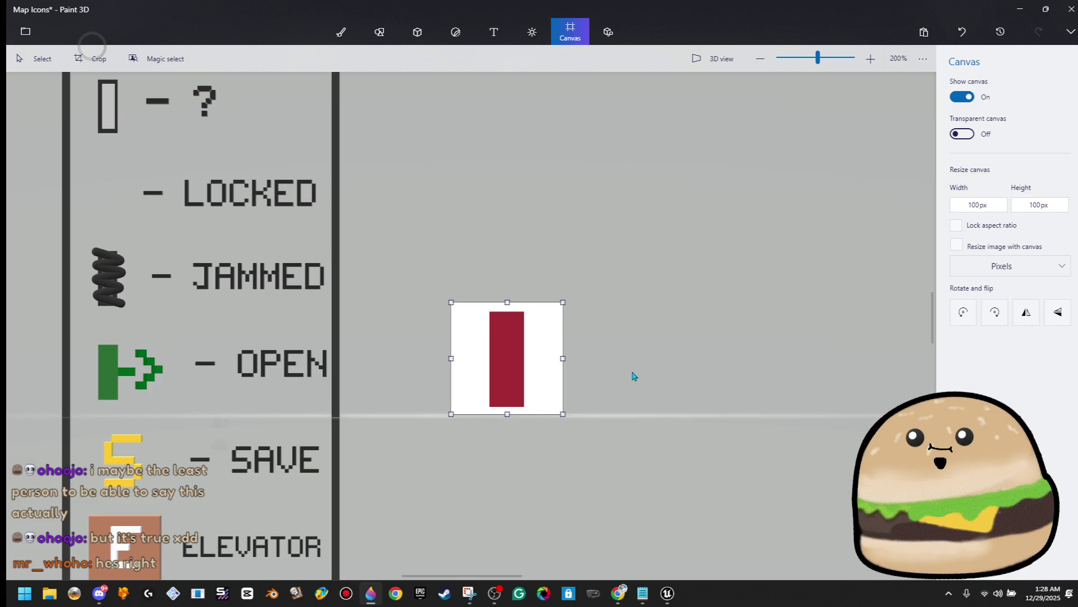
Step: Delete the red rectangle from the white square
scroll(634, 375, up, 1)
drag(587, 224, 335, 483)
click(336, 483)
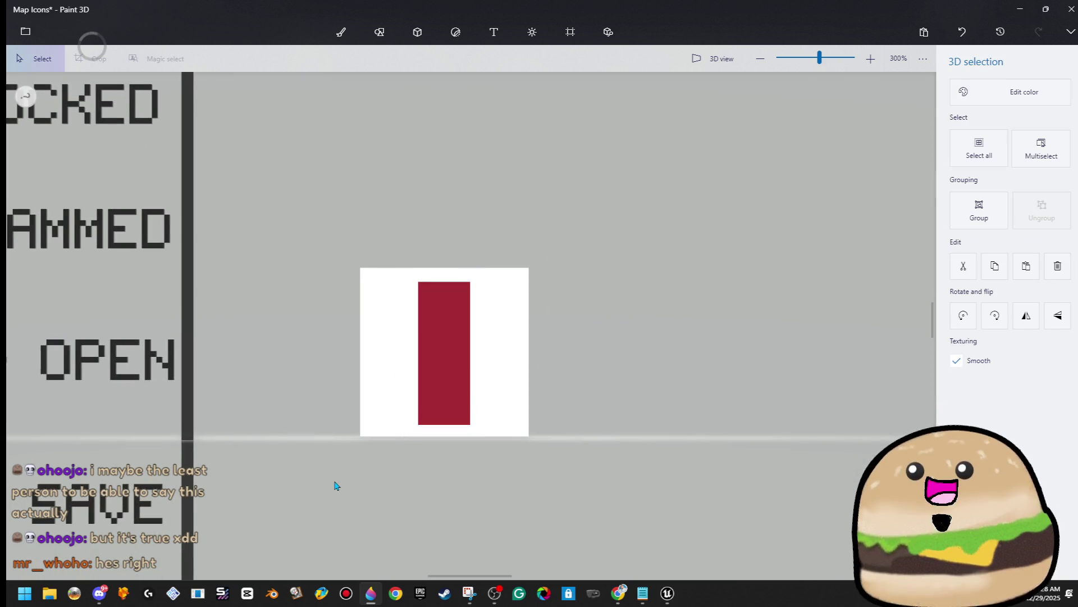
scroll(335, 484, down, 2)
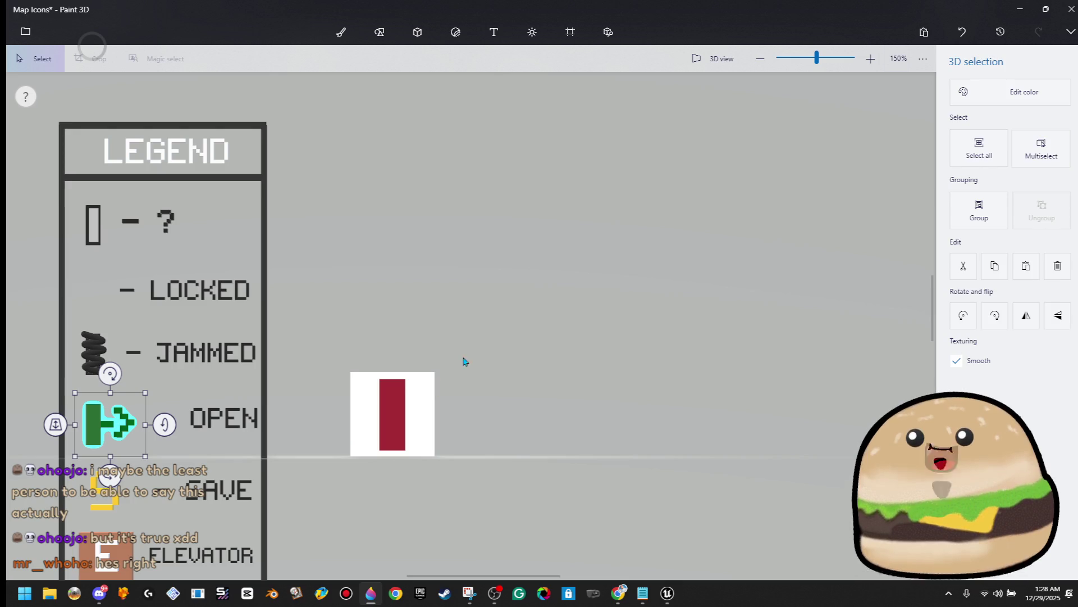
click(392, 415)
key(Delete)
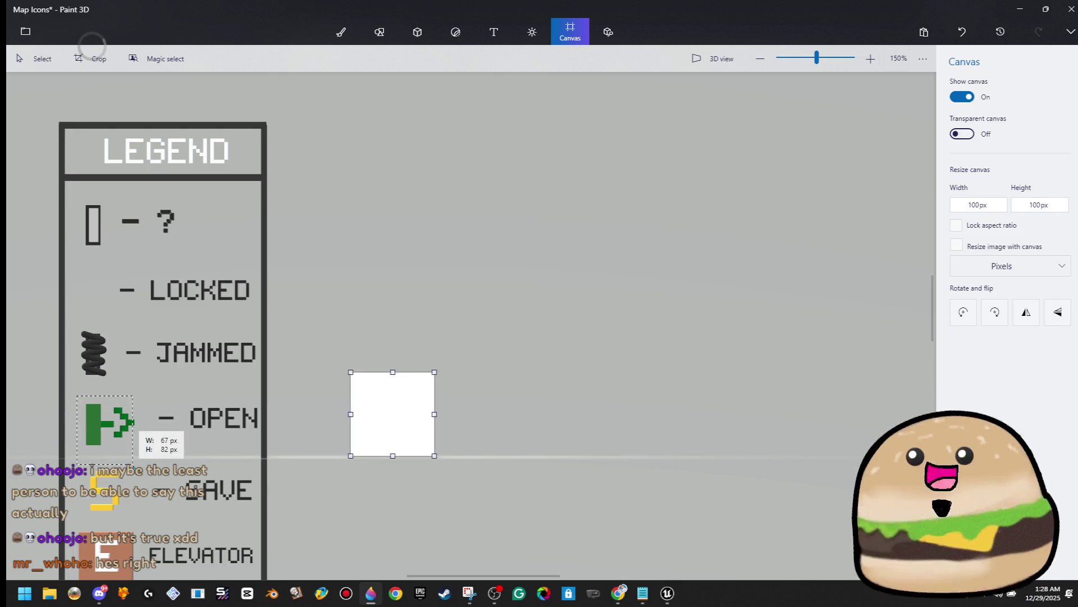
Step: Move the pasted green door copy onto the white square and enlarge it to fit
click(141, 450)
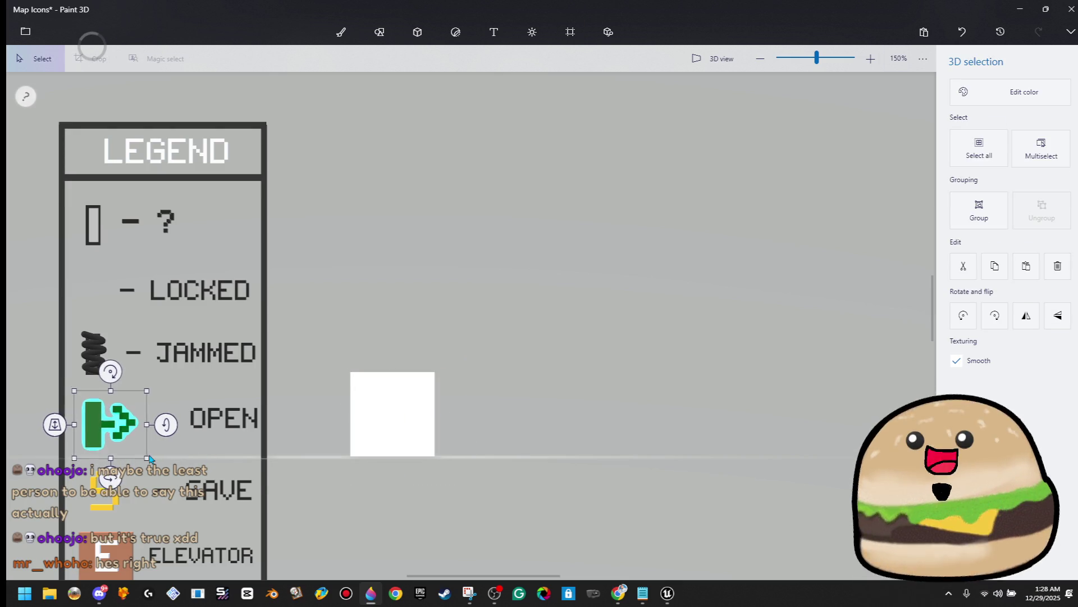
mouse_move(133, 440)
mouse_down()
mouse_move(452, 467)
mouse_move(417, 447)
mouse_move(446, 377)
mouse_move(466, 380)
mouse_move(446, 378)
mouse_up()
click(441, 397)
key(Left)
key(Left)
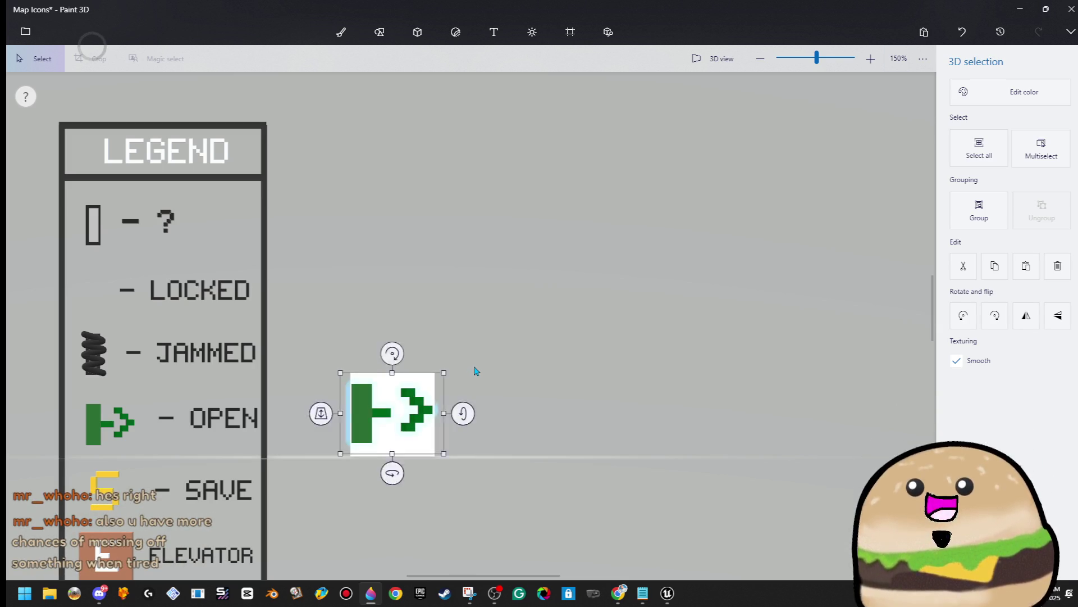
key(c)
drag(352, 484, 319, 502)
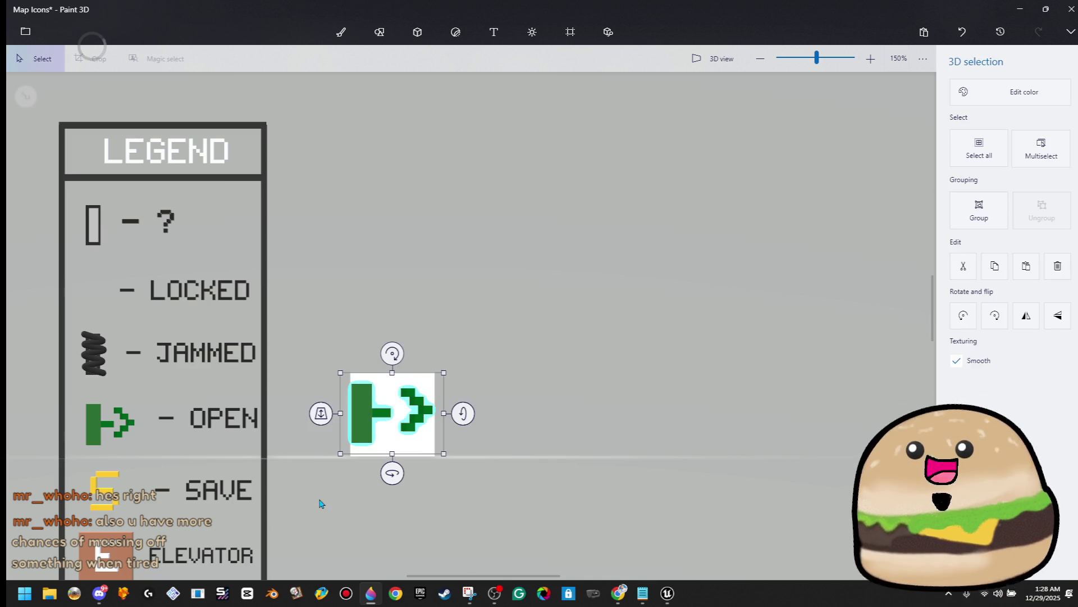
Step: Enlarge the green arrowhead of the door icon
mouse_move(350, 456)
mouse_down()
mouse_move(291, 487)
mouse_move(301, 488)
mouse_up()
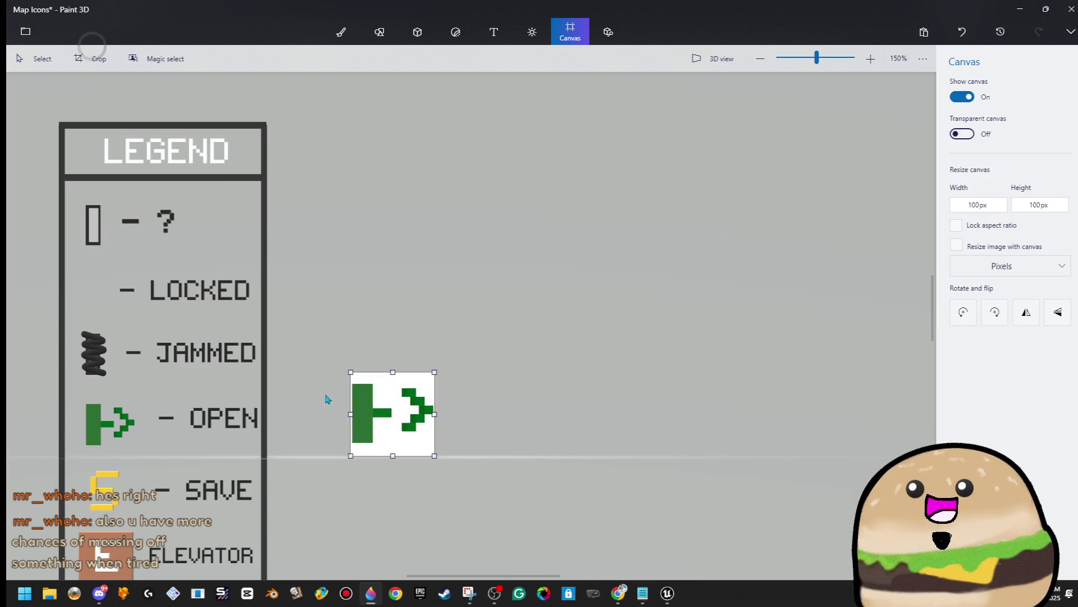
scroll(396, 424, up, 5)
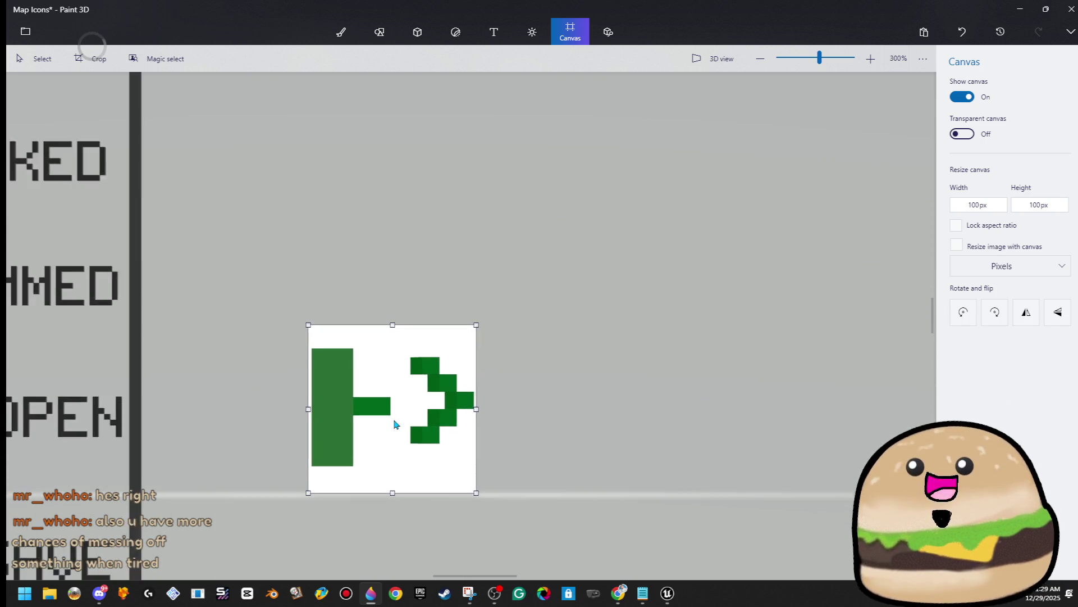
click(455, 443)
drag(413, 462, 404, 473)
click(560, 421)
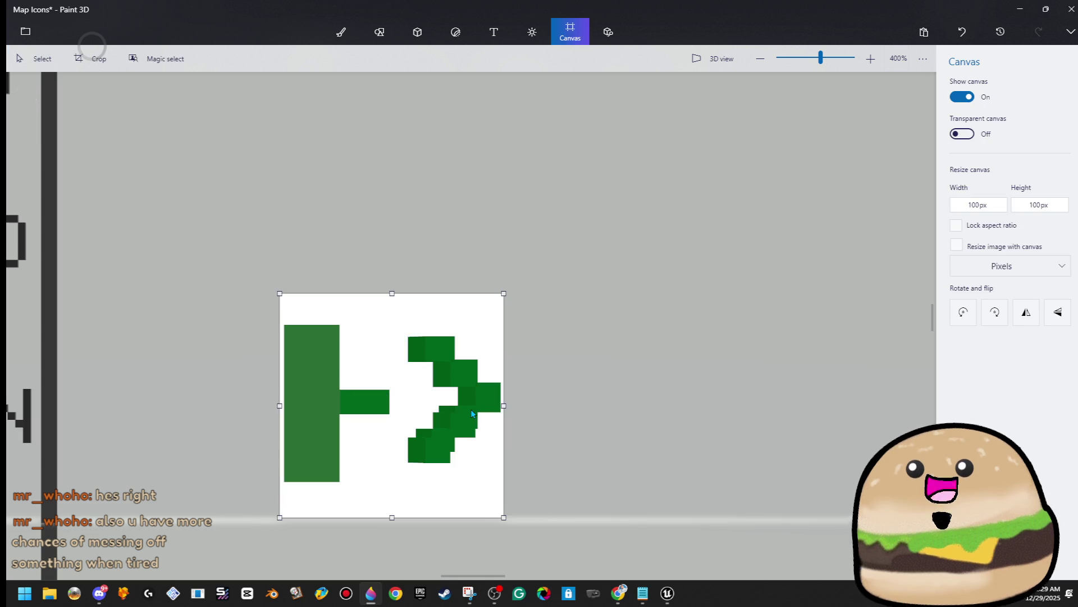
click(450, 432)
click(556, 373)
scroll(555, 381, down, 1)
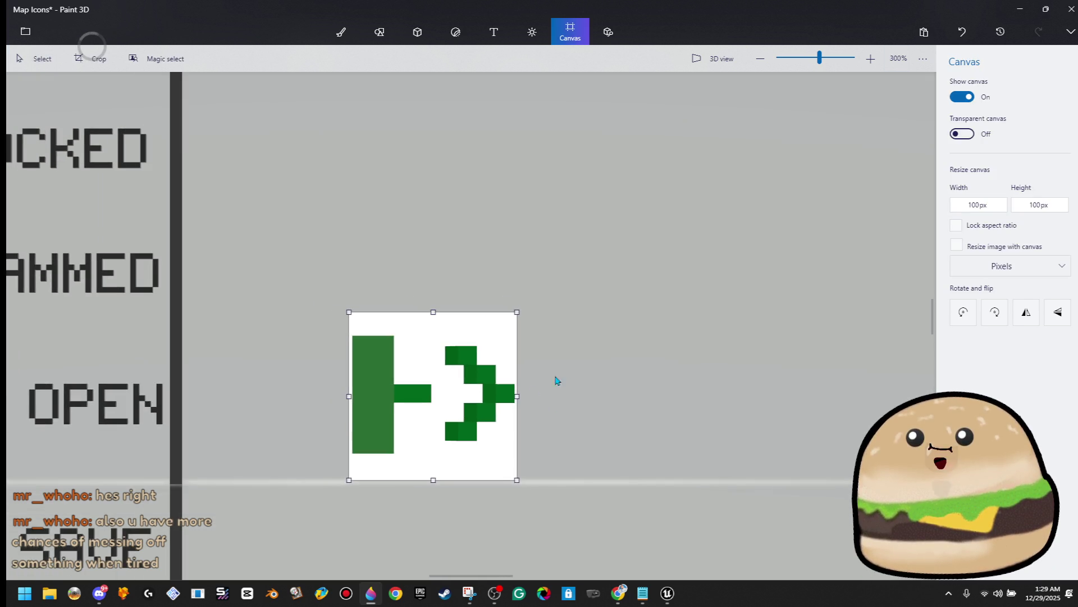
Step: Shift the arrowhead left, then scale the bar and arrowhead up together
click(488, 410)
drag(484, 405, 469, 406)
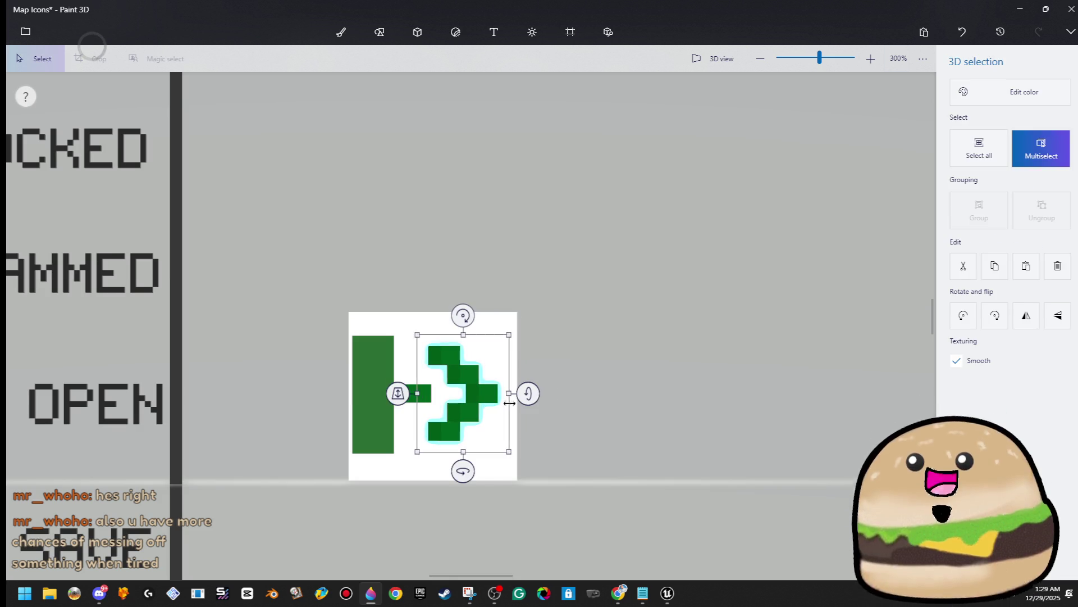
drag(557, 329, 293, 476)
drag(511, 332, 531, 311)
drag(494, 377, 492, 385)
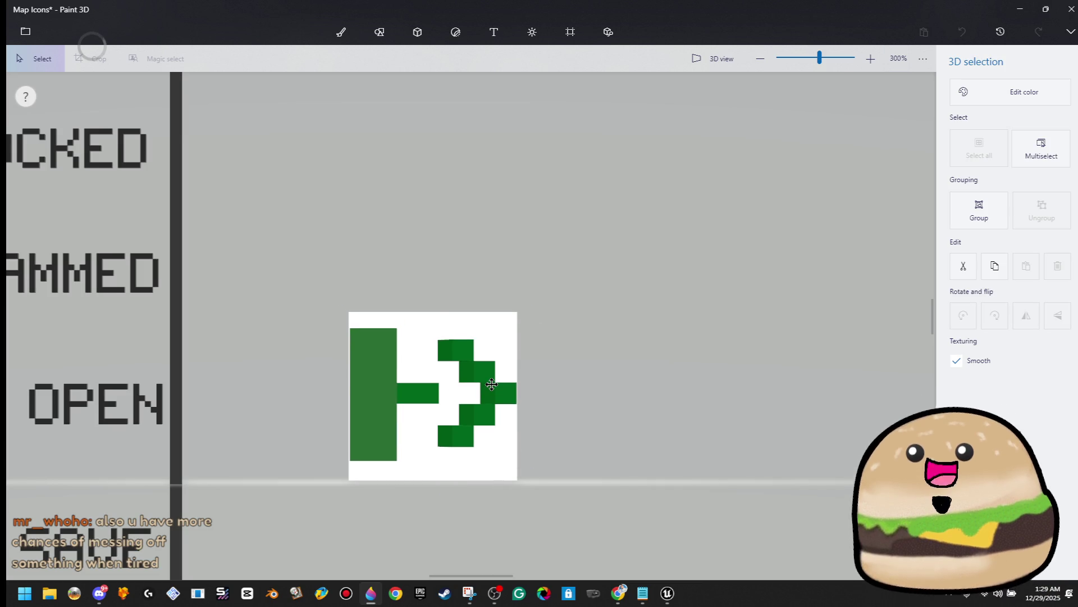
click(570, 31)
Step: Lengthen the green horizontal bar toward the arrowhead and check the result
scroll(590, 373, down, 2)
scroll(553, 385, up, 3)
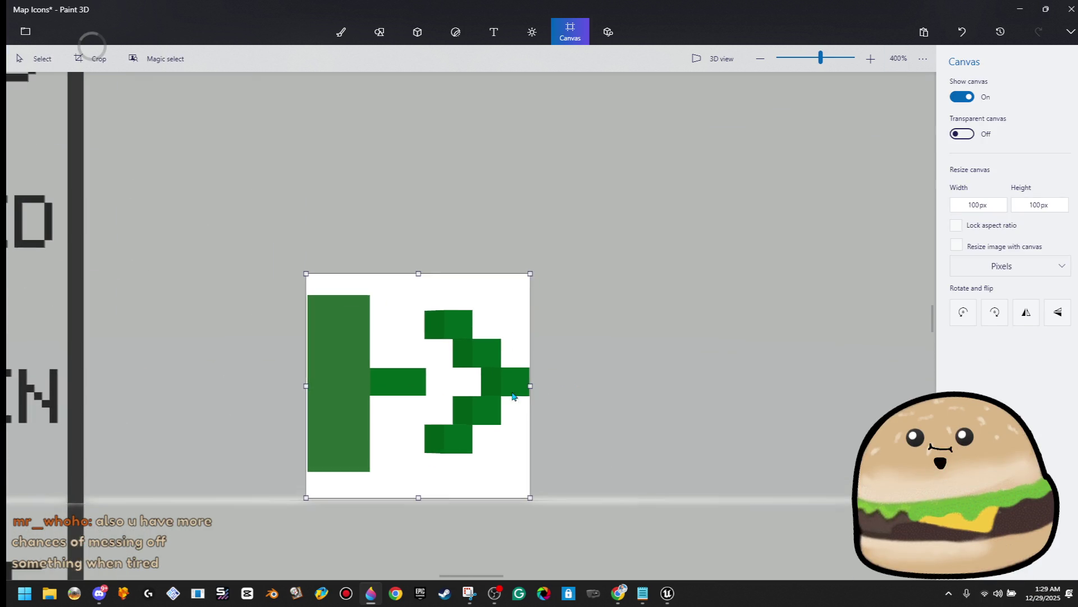
click(421, 395)
drag(428, 382, 472, 383)
click(636, 356)
scroll(636, 356, down, 5)
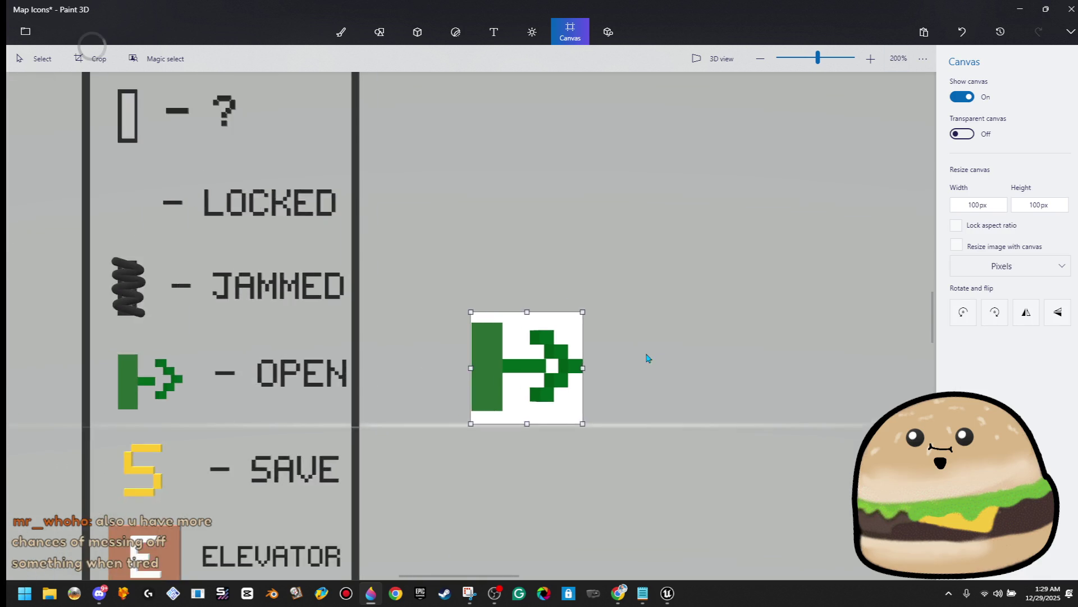
scroll(671, 364, down, 3)
scroll(681, 365, up, 4)
click(557, 366)
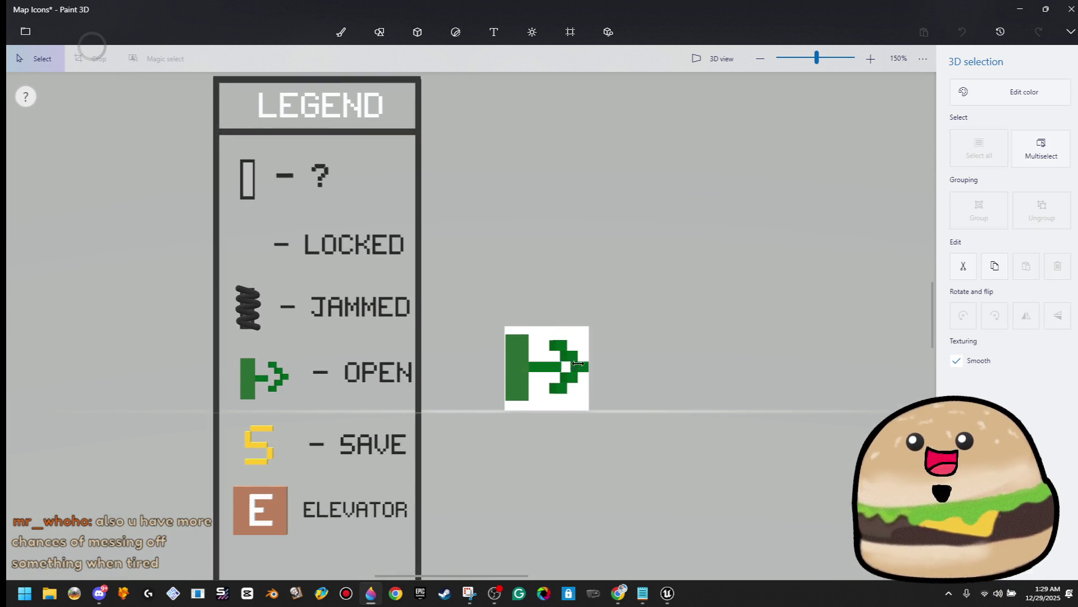
click(644, 361)
scroll(676, 356, down, 5)
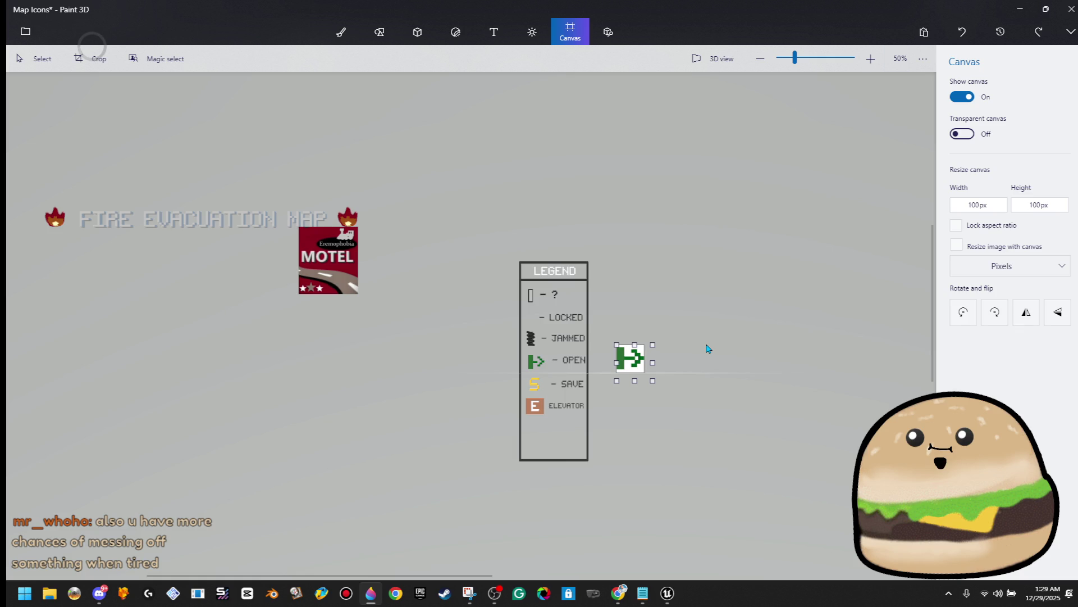
Step: Zoom in and pick out the horizontal shaft bar rather than the arrowhead
scroll(711, 367, up, 5)
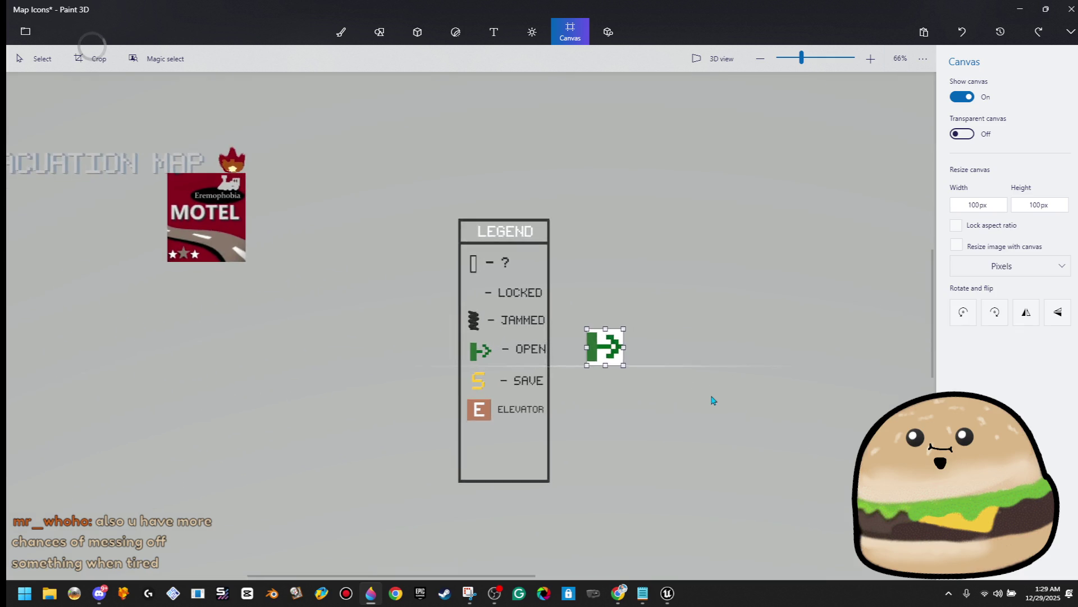
scroll(725, 391, up, 1)
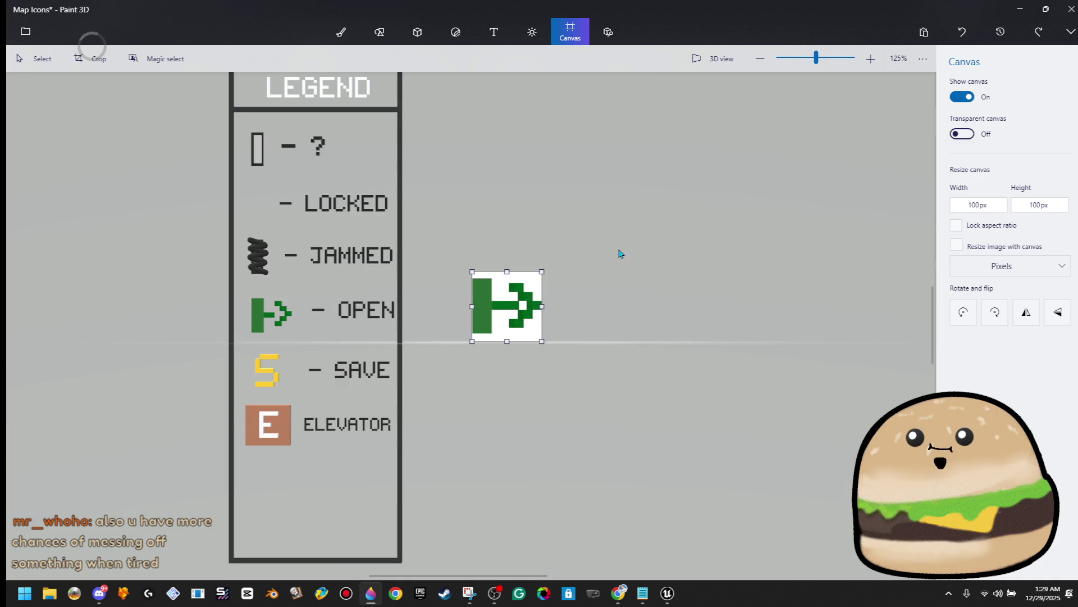
scroll(605, 273, up, 5)
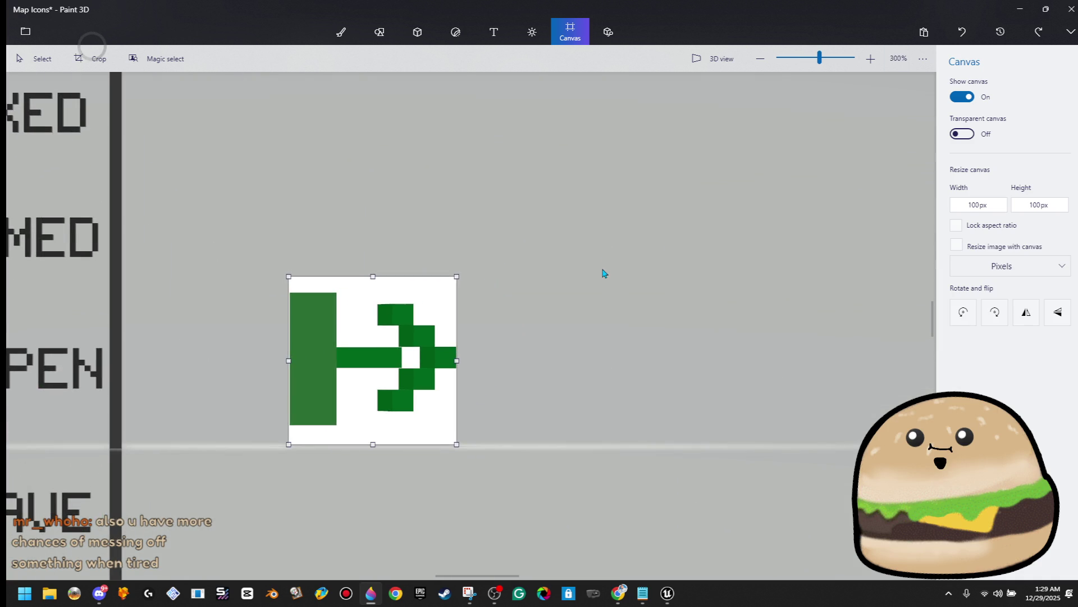
click(399, 408)
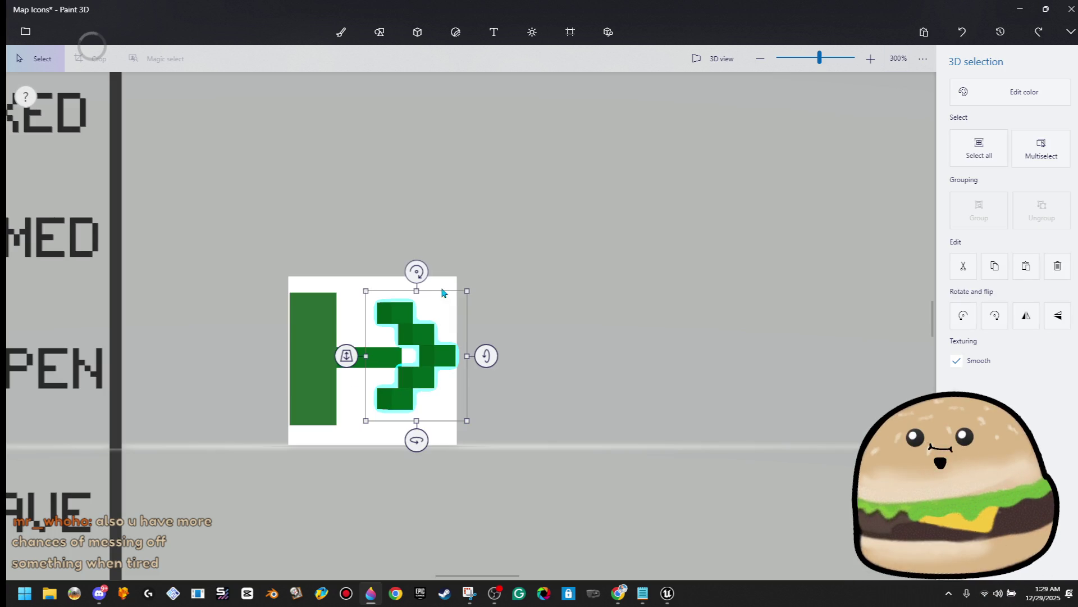
click(465, 287)
click(405, 357)
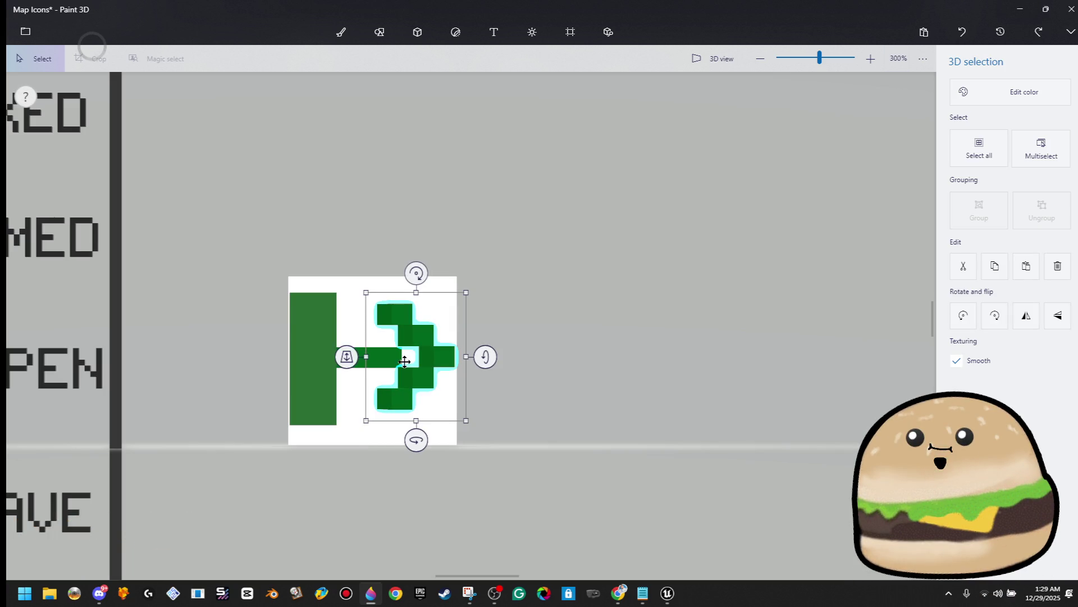
click(363, 357)
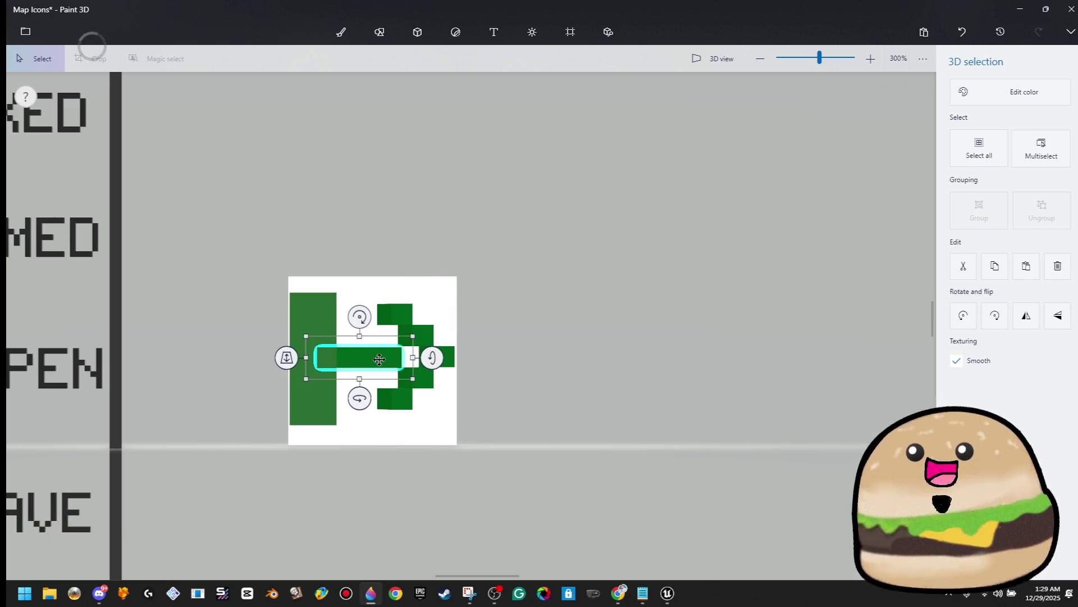
click(487, 353)
Step: Stretch the shaft bar right so it joins the arrowhead in one continuous arrow
click(377, 371)
click(402, 369)
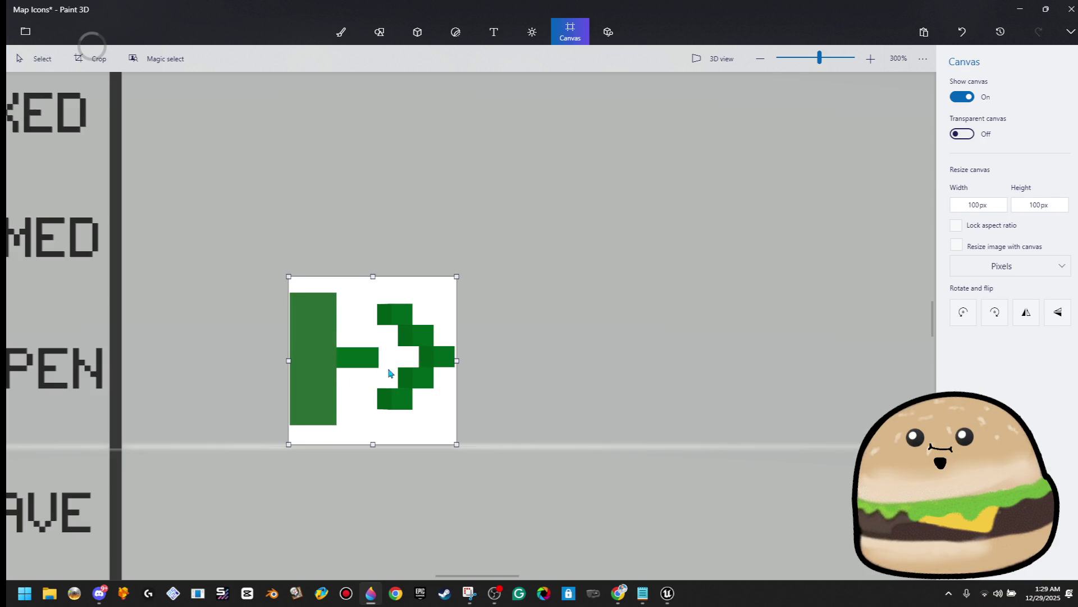
click(396, 357)
drag(396, 357, 412, 354)
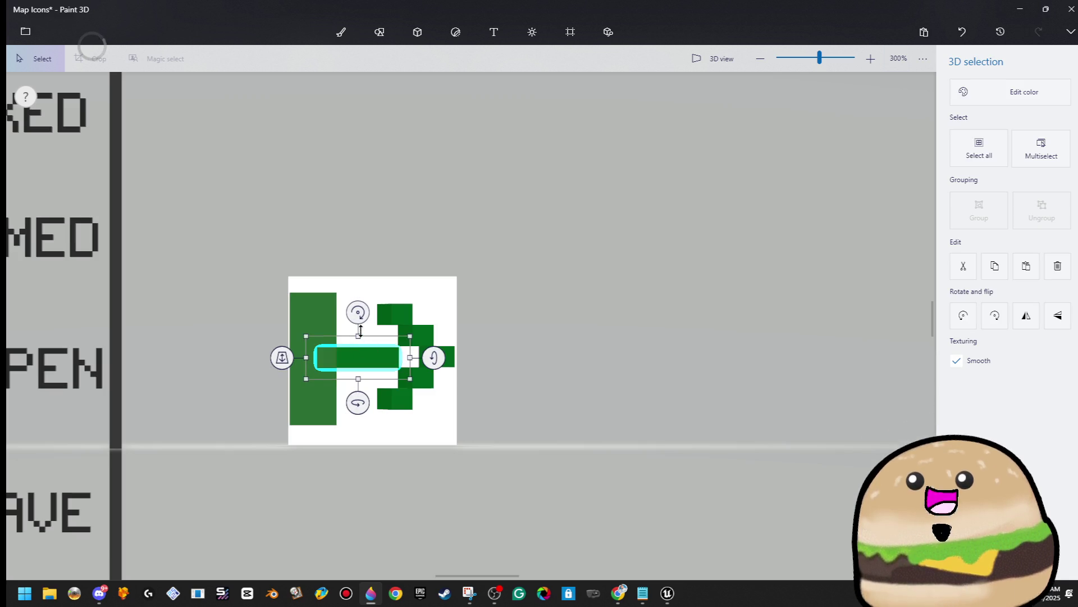
click(361, 330)
click(464, 337)
scroll(495, 363, down, 5)
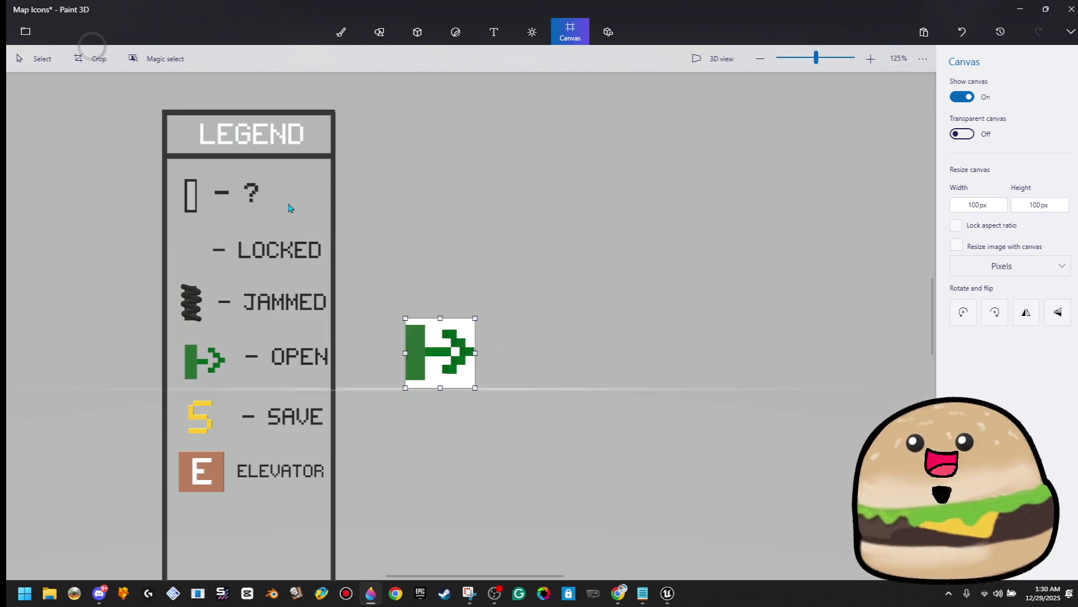
click(27, 38)
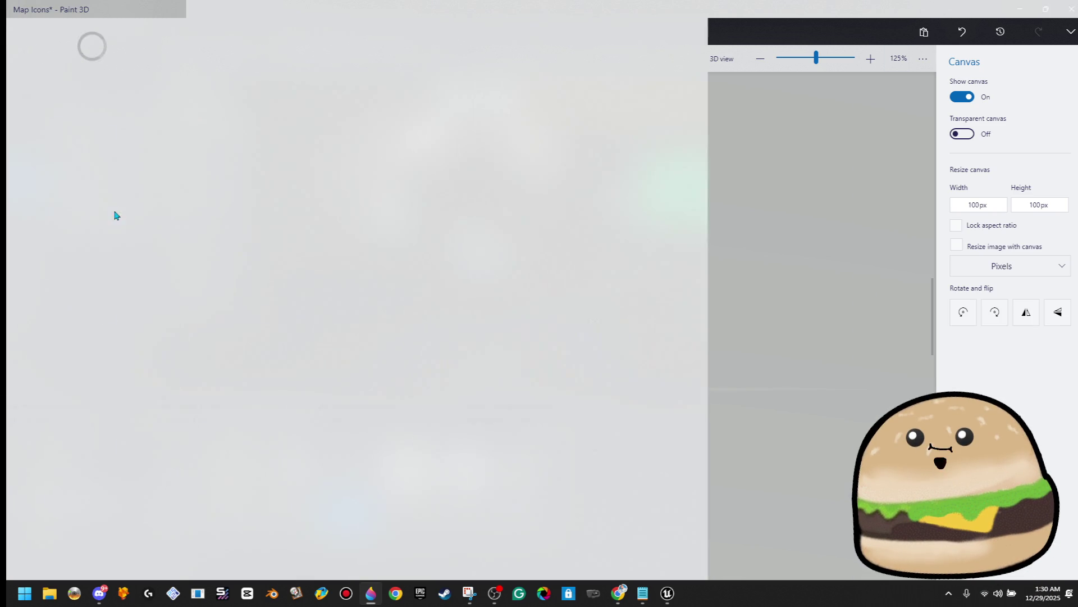
Step: Export the canvas as a transparent PNG image named 'MAP icon OPEN'
click(116, 173)
click(270, 114)
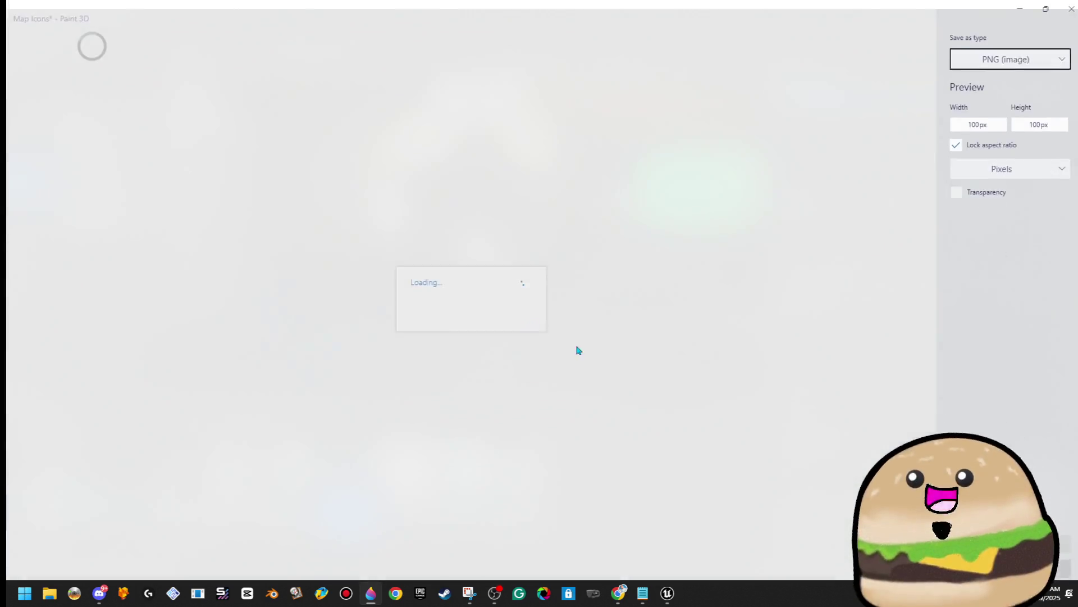
click(956, 181)
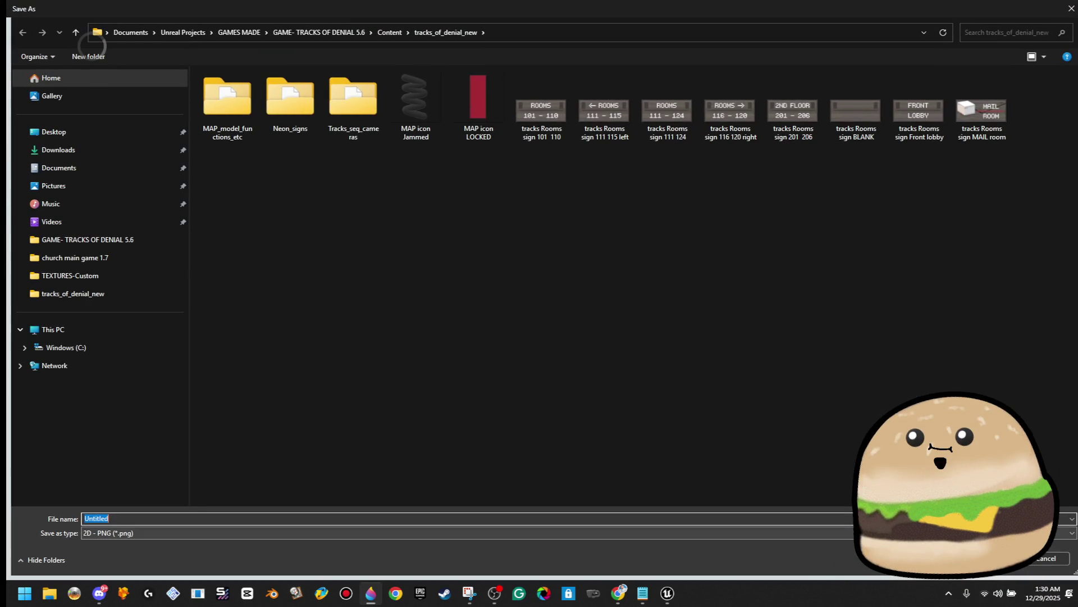
click(479, 101)
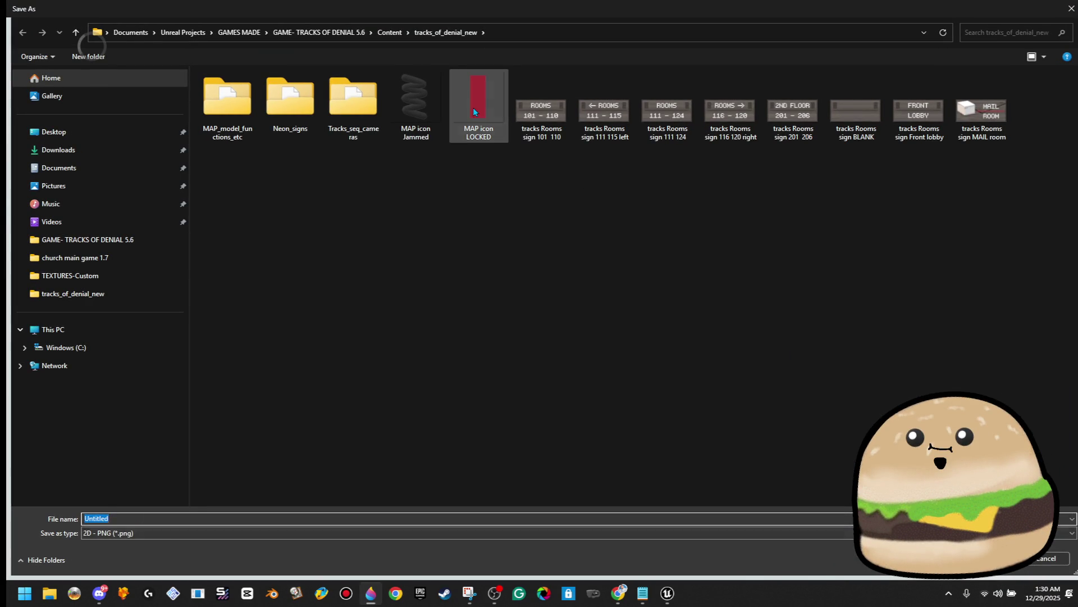
double_click(177, 520)
text(O)
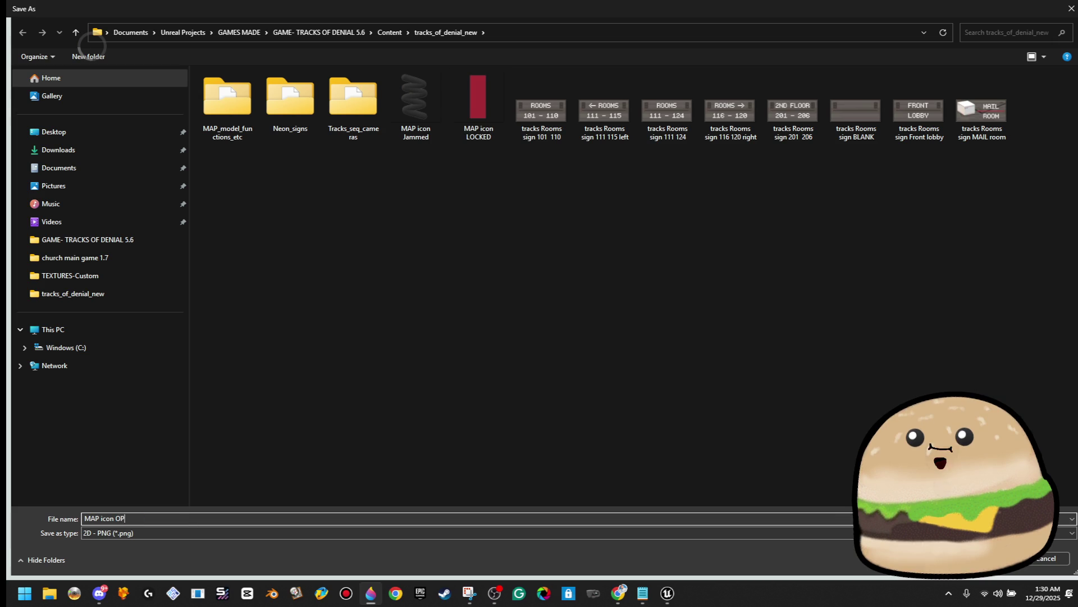
key(Return)
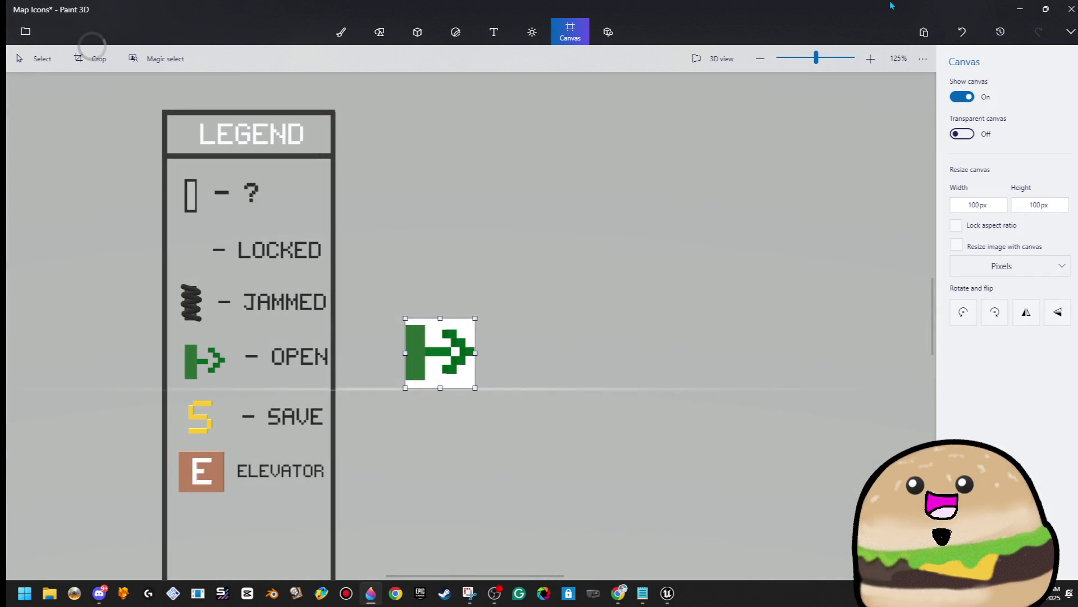
Step: Start a second transparent image export, then cancel it and return to the canvas
click(23, 29)
click(112, 179)
click(225, 109)
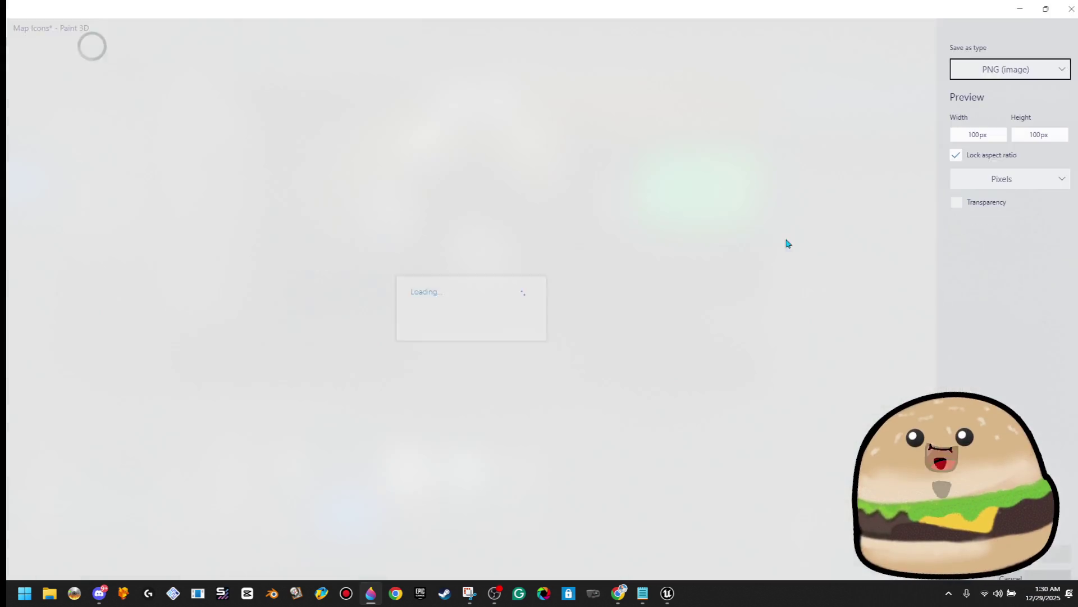
click(975, 186)
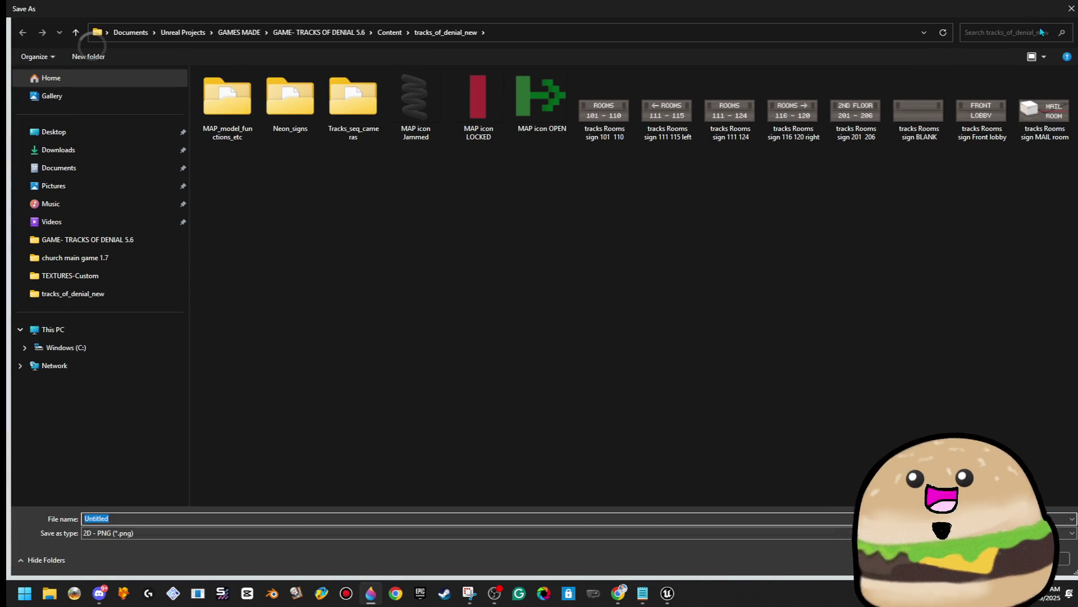
click(1071, 10)
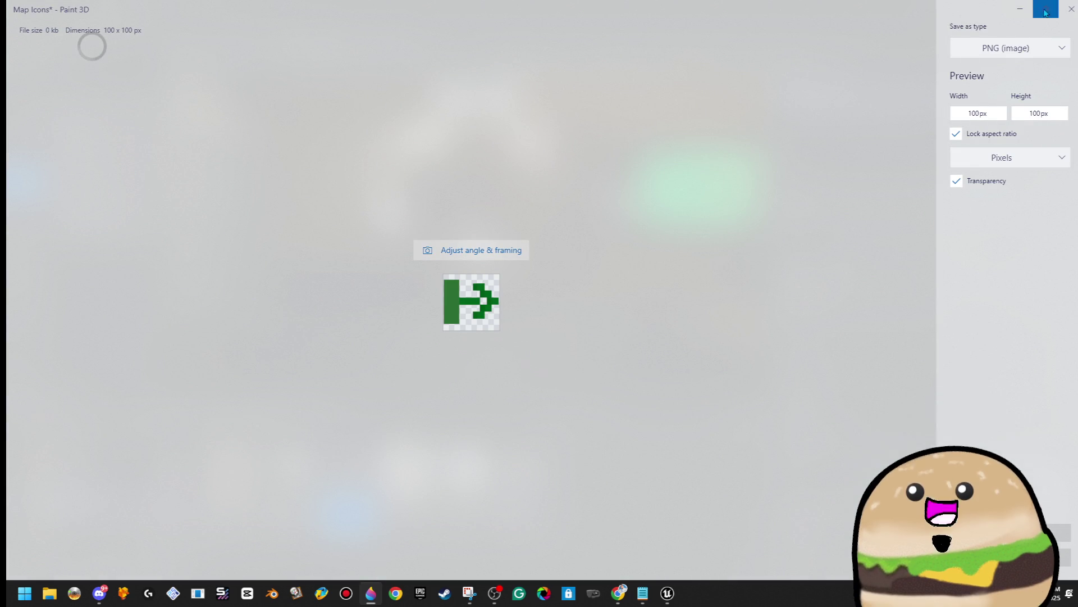
click(1071, 9)
click(608, 333)
click(1046, 558)
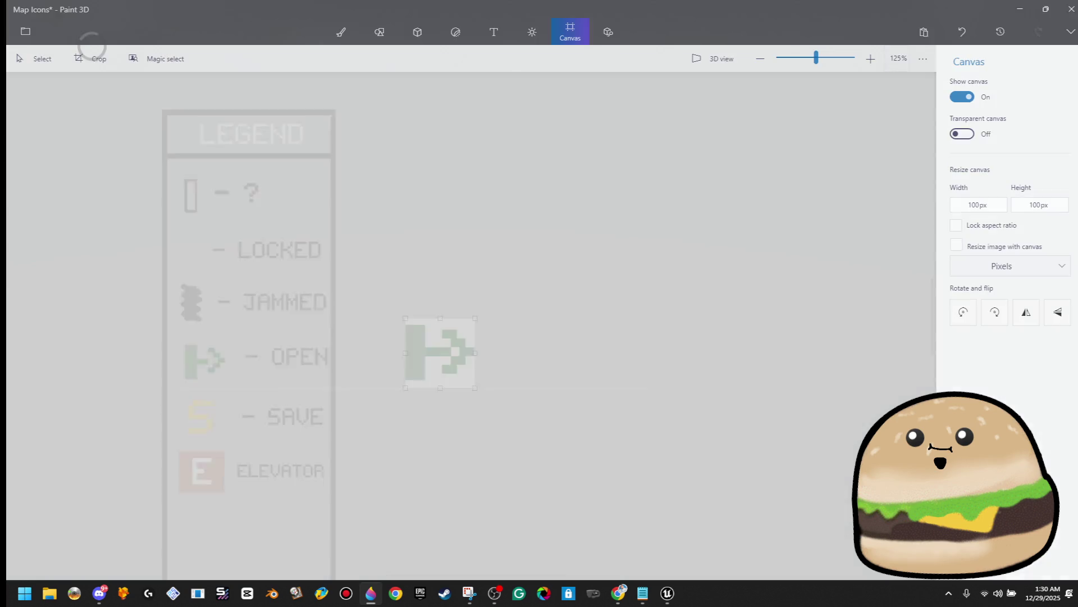
Step: Close Paint 3D, discarding the 3D clipboard data and the unsaved project
click(1071, 9)
click(545, 336)
click(545, 319)
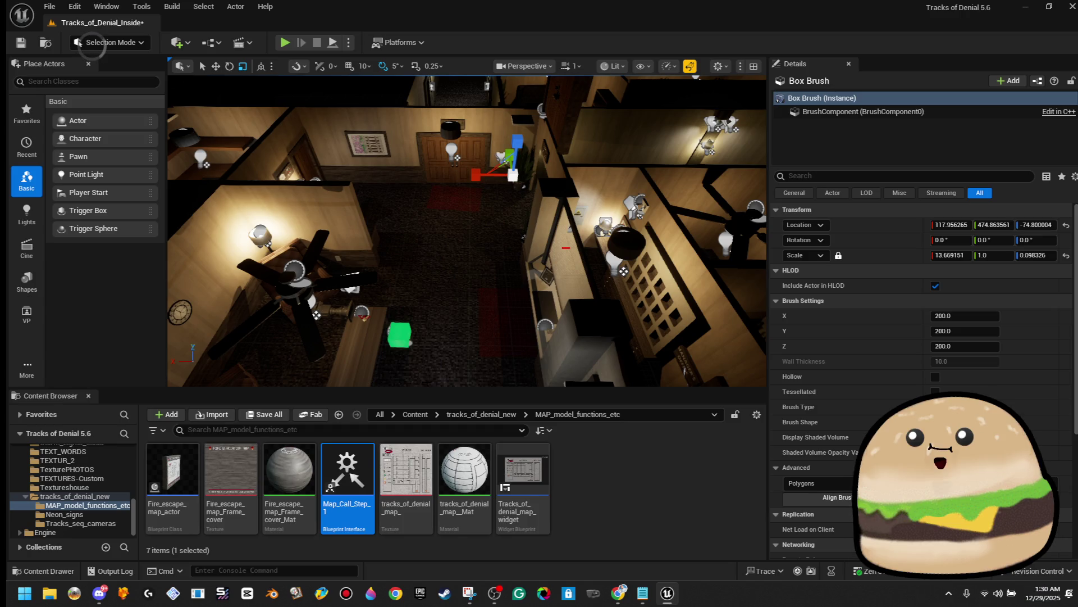
Step: Review the map image in the widget blueprint, then bring up Paint 3D's saved projects
double_click(523, 456)
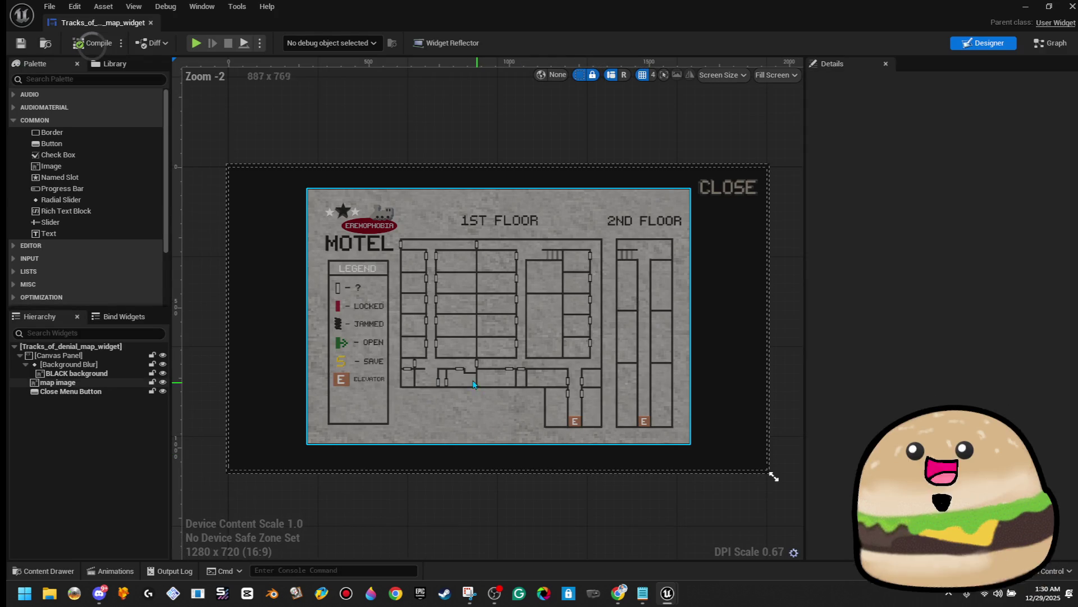
scroll(380, 352, up, 7)
scroll(448, 432, up, 4)
click(468, 379)
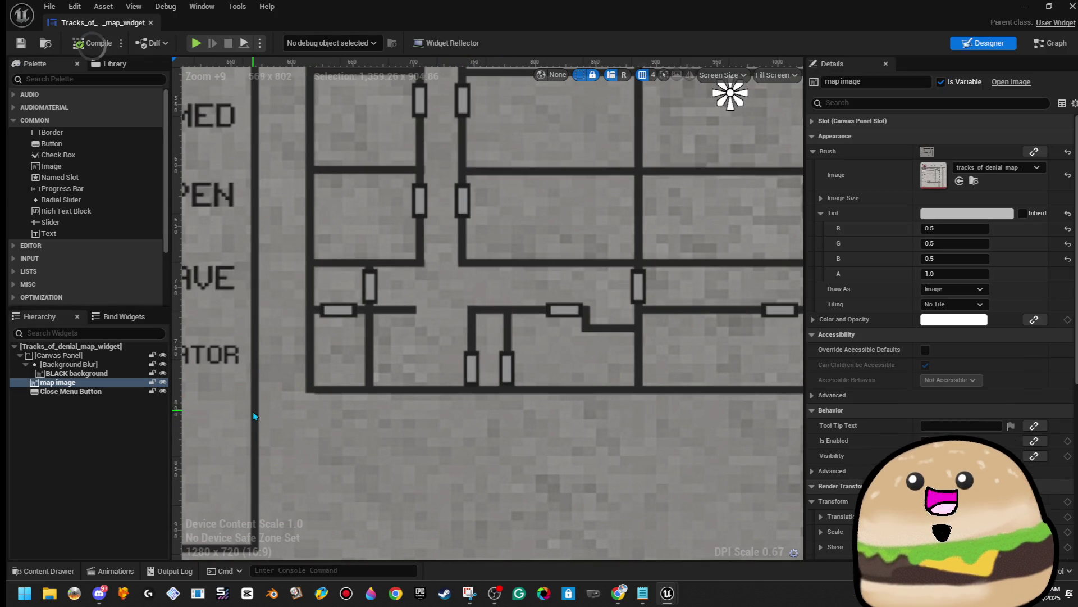
scroll(386, 410, down, 13)
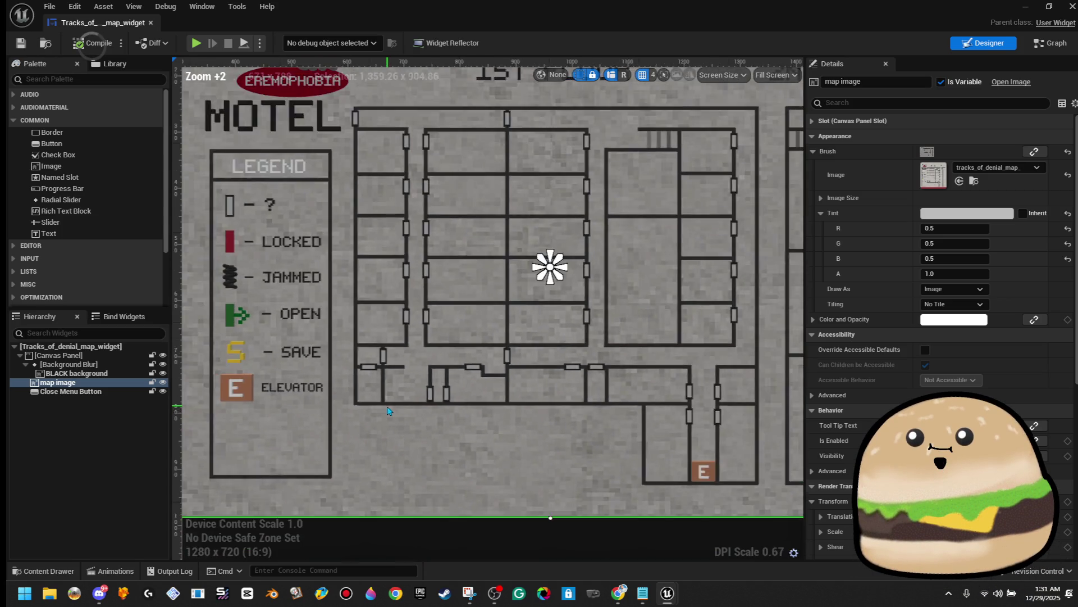
scroll(674, 483, up, 1)
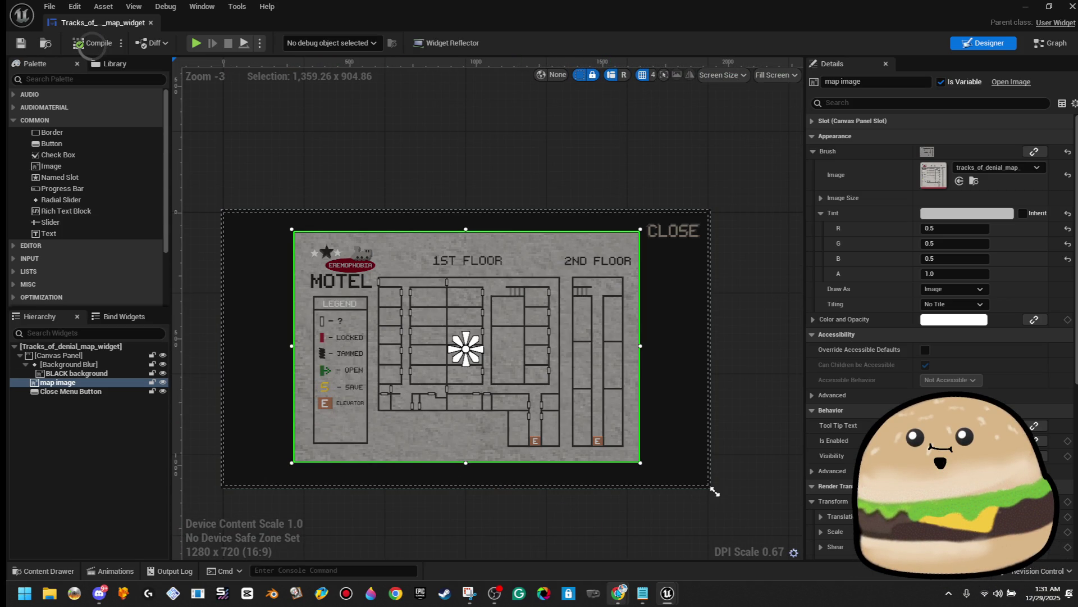
mouse_move(618, 592)
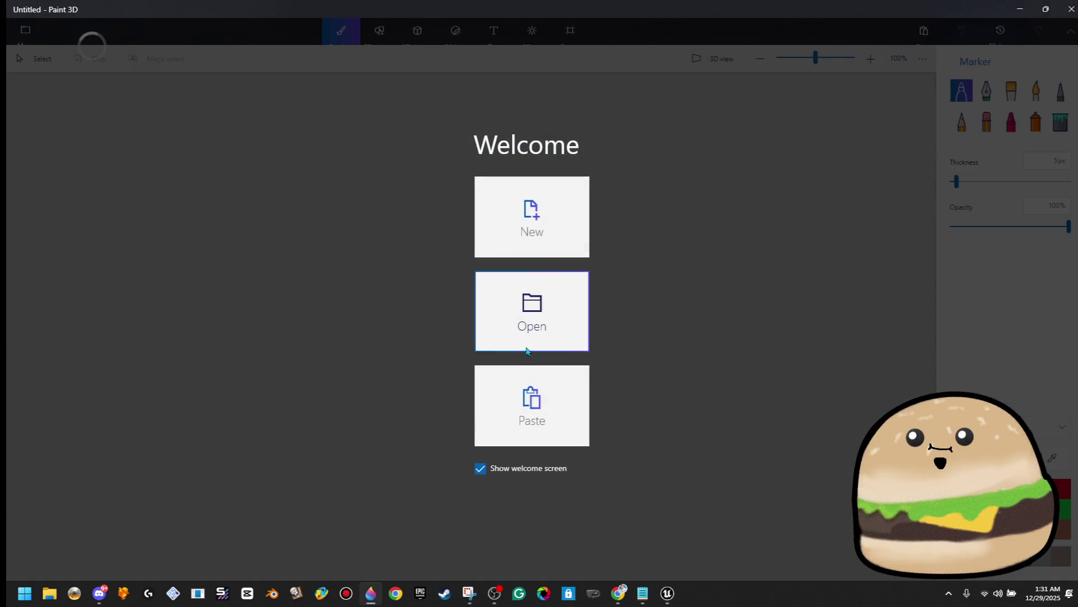
click(528, 326)
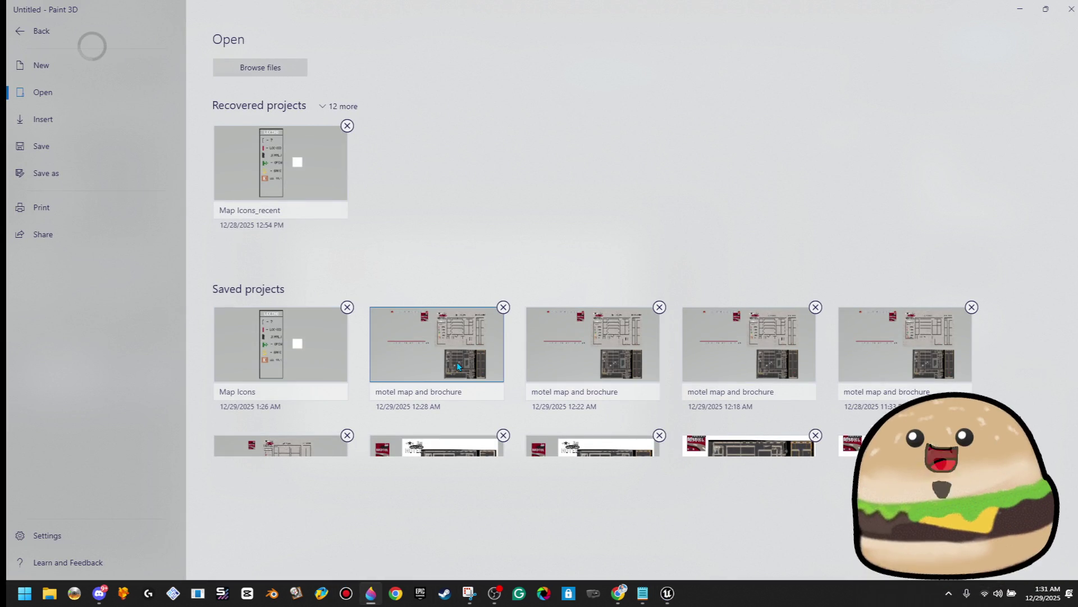
Step: Open the 'motel map and brochure' saved project
click(457, 366)
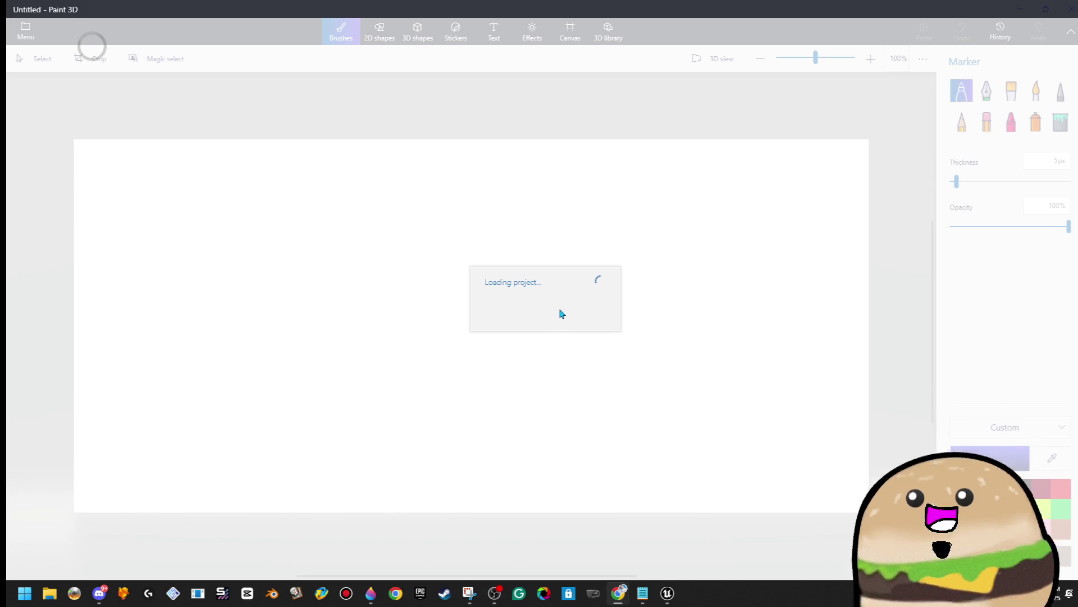
Step: Bring the Unreal map widget editor forward and briefly check the browser's links page
mouse_move(676, 604)
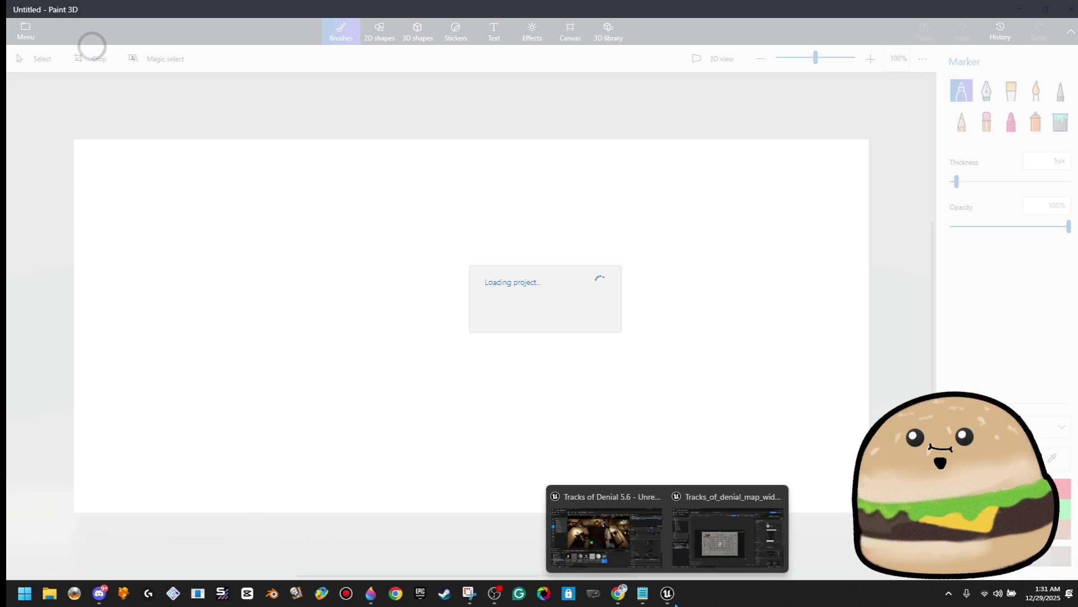
click(728, 538)
scroll(411, 392, up, 12)
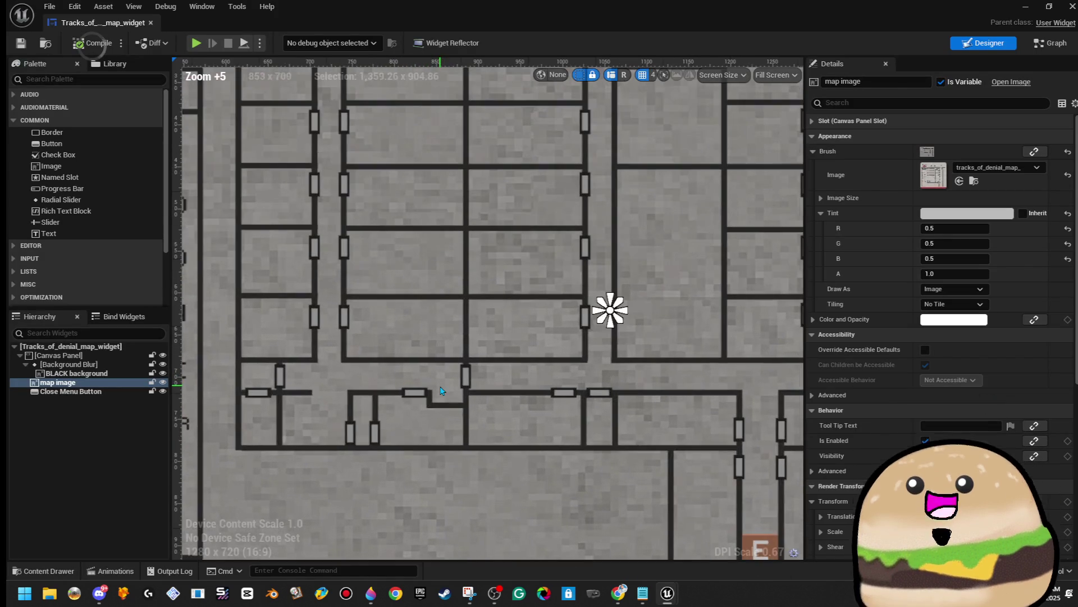
scroll(527, 331, down, 6)
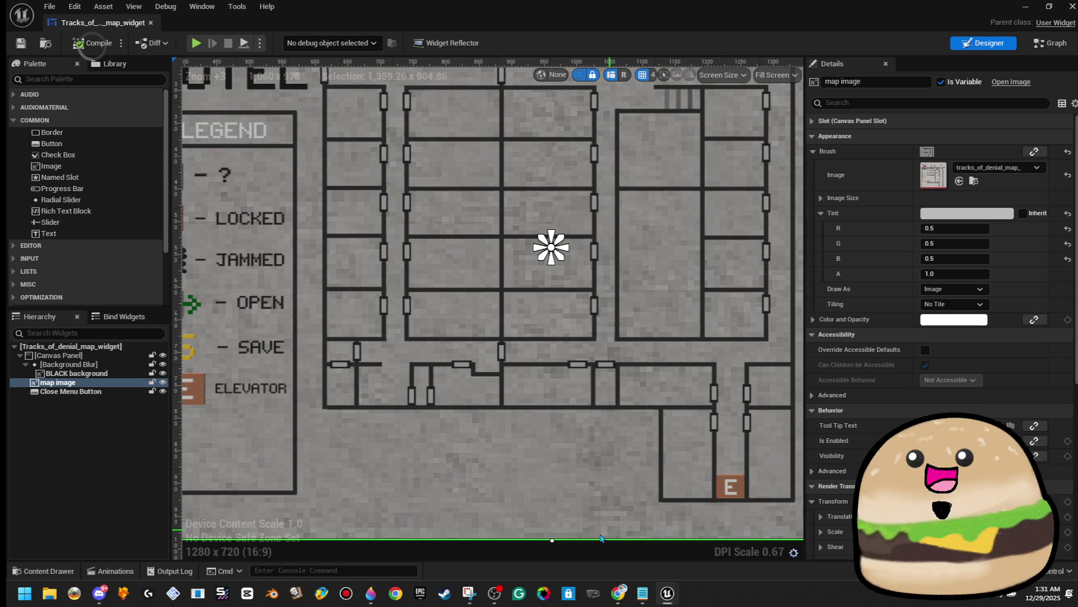
mouse_move(618, 595)
click(652, 556)
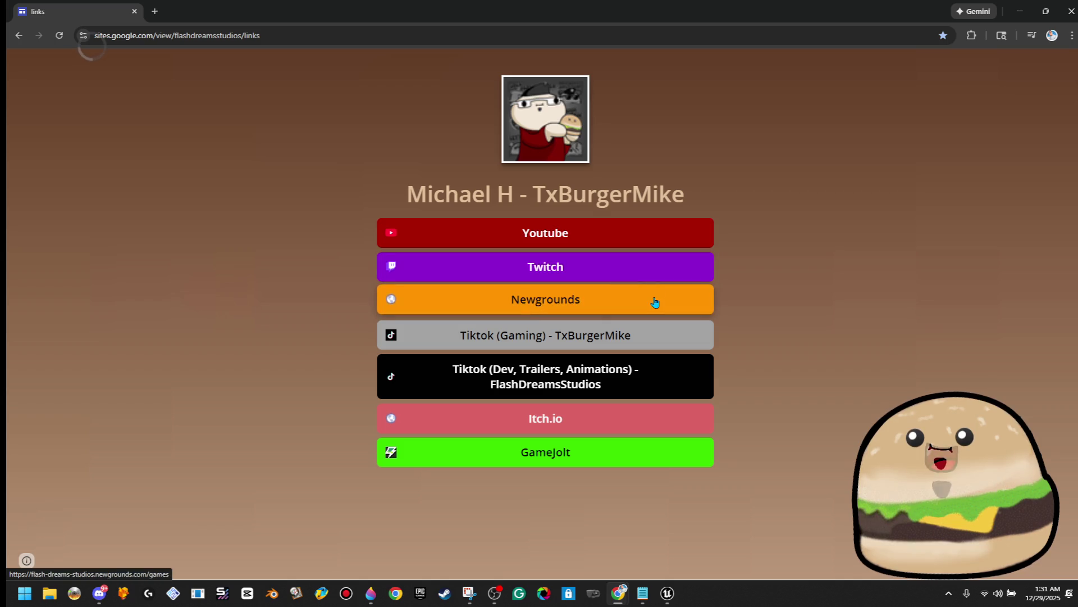
click(1020, 11)
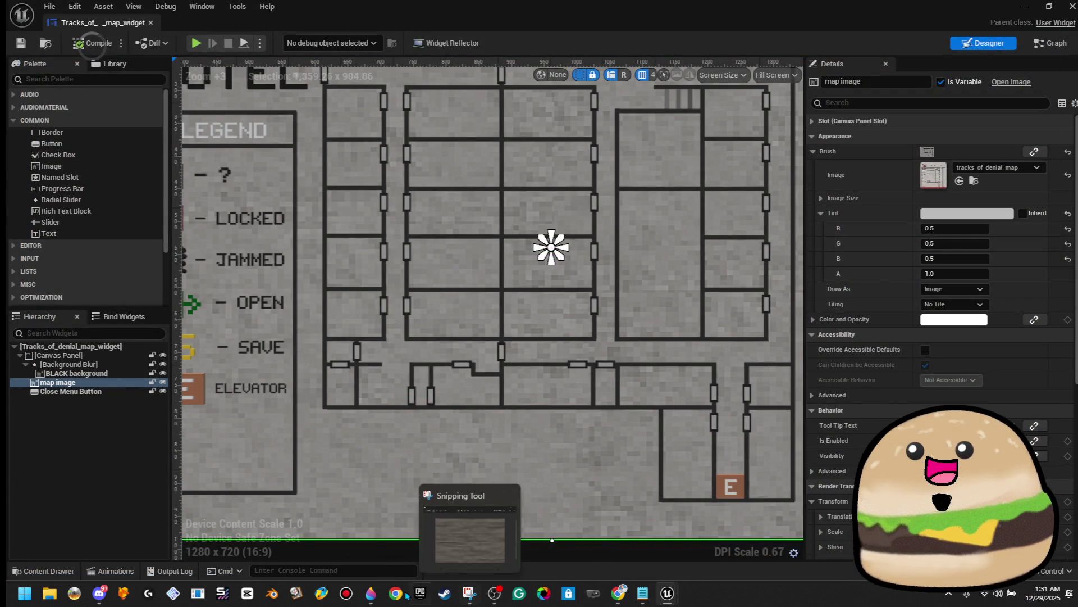
Step: Close the stuck Paint 3D window and reopen its saved projects list
click(371, 593)
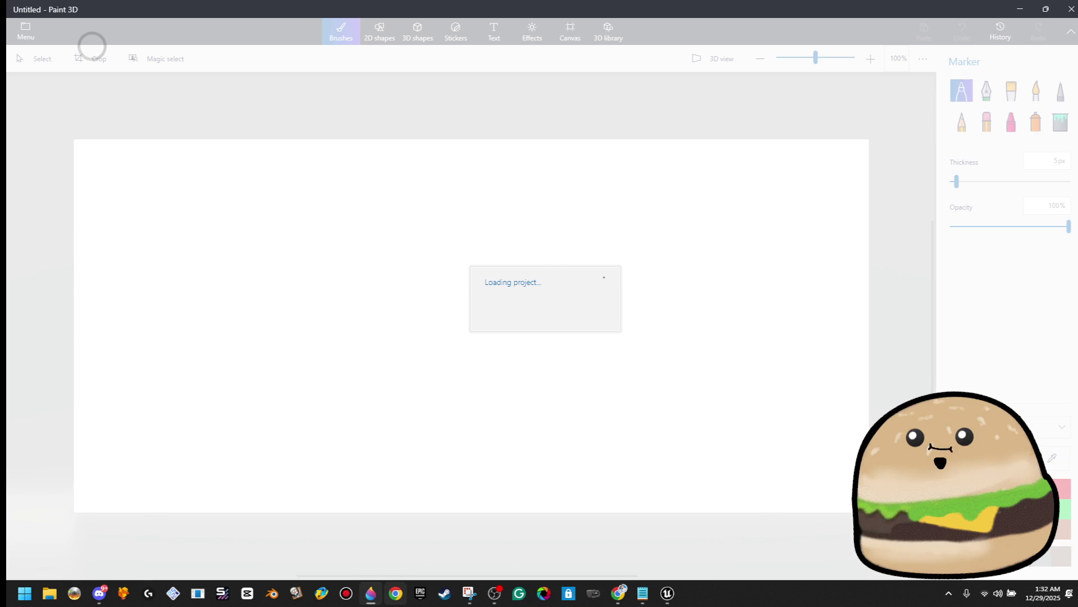
click(1046, 9)
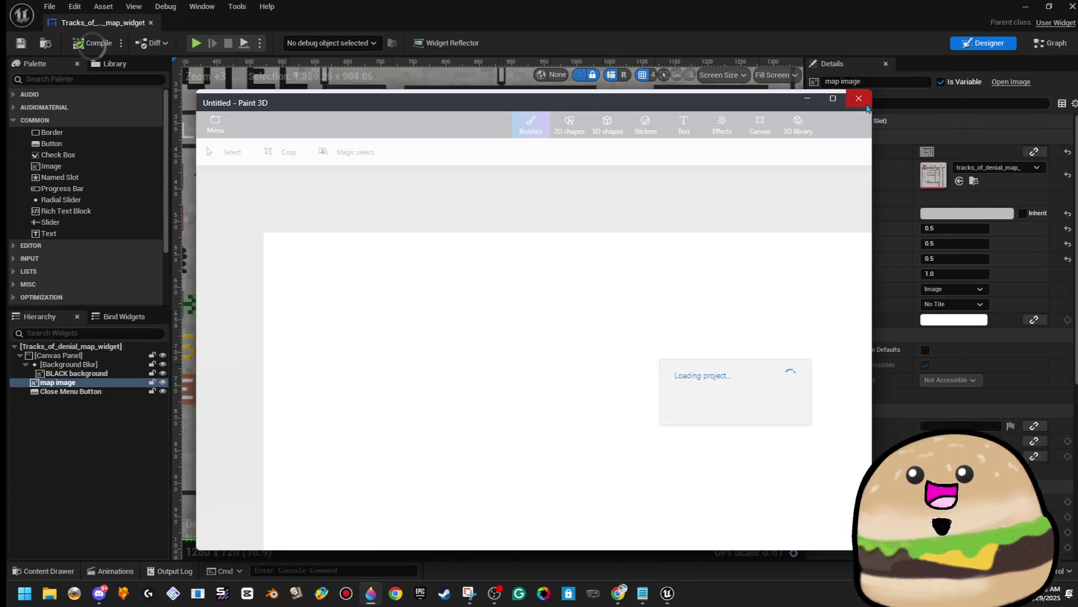
click(860, 100)
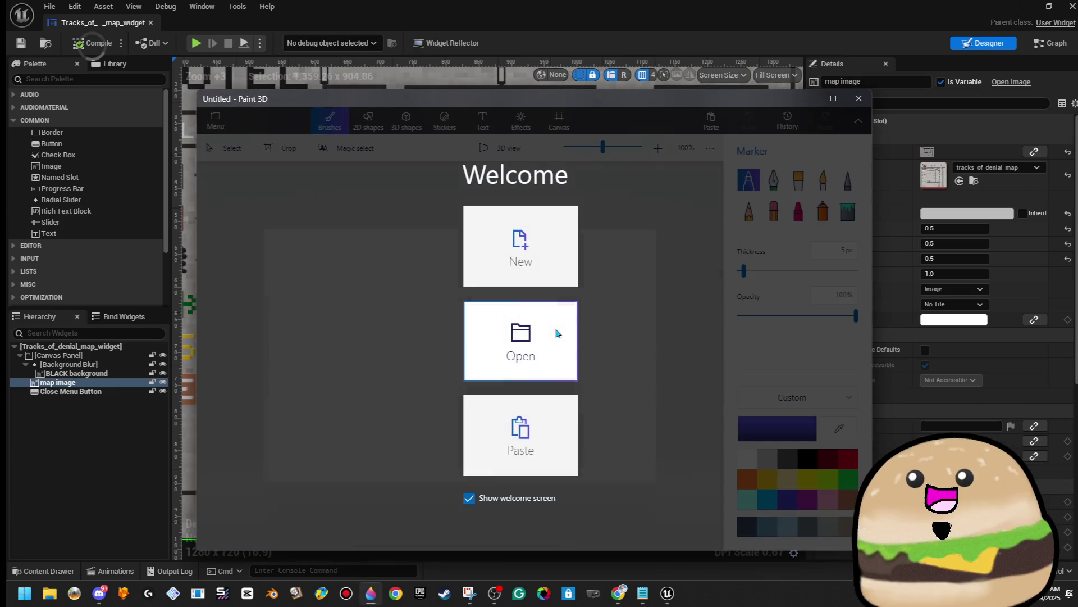
click(556, 334)
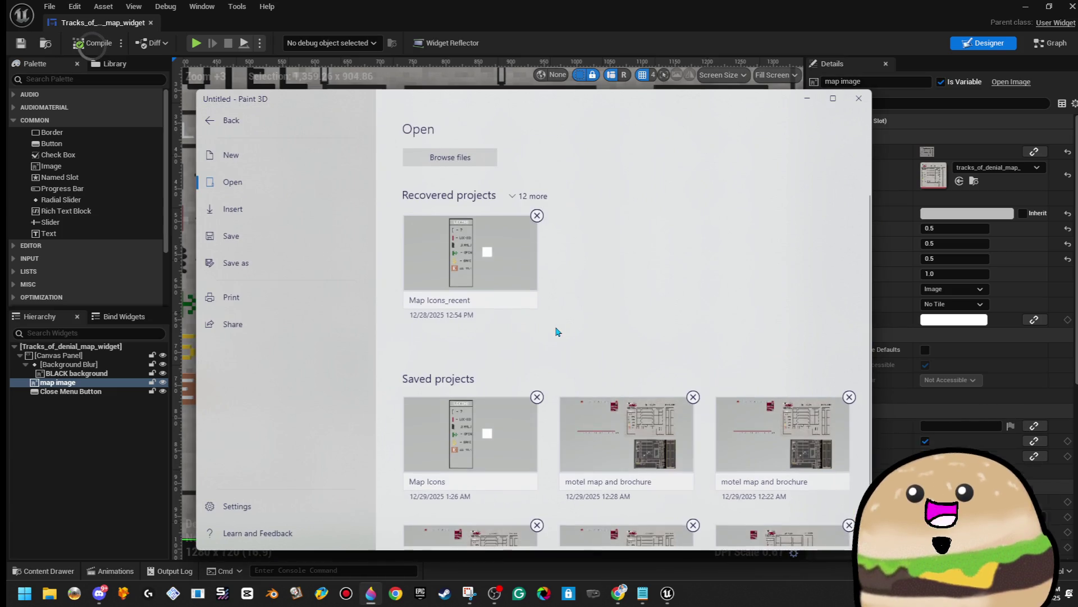
Step: Retry loading the motel map project, abandon it, and return to the saved projects list
click(615, 454)
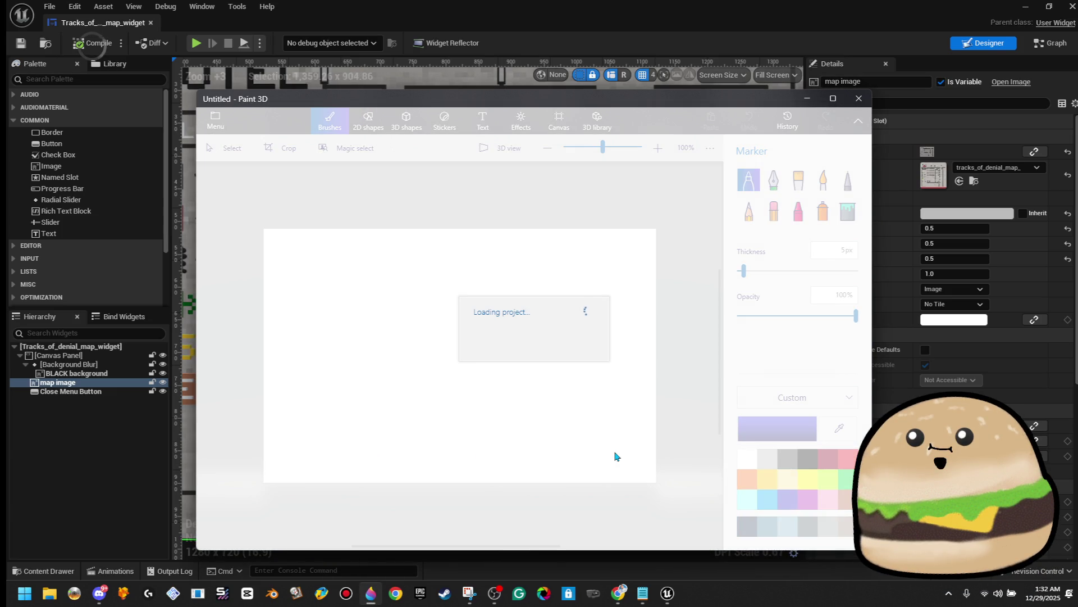
click(859, 99)
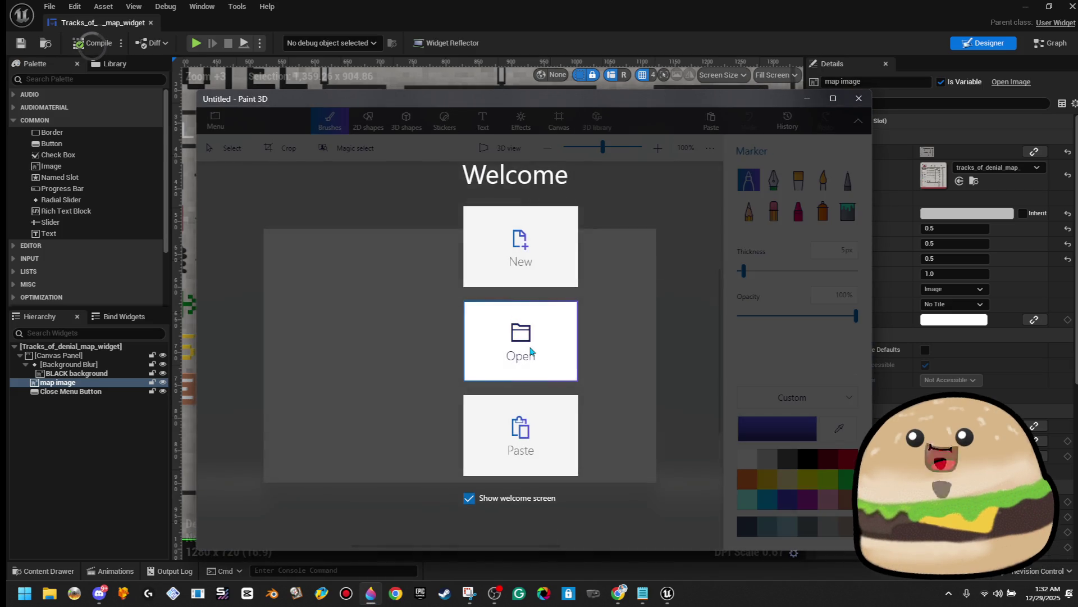
click(530, 353)
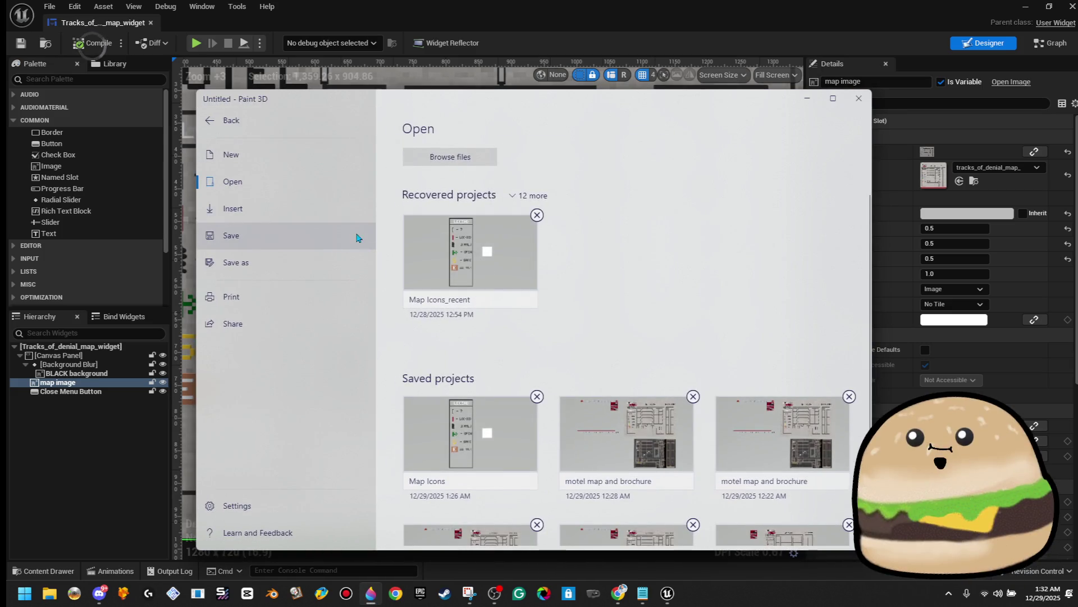
click(454, 163)
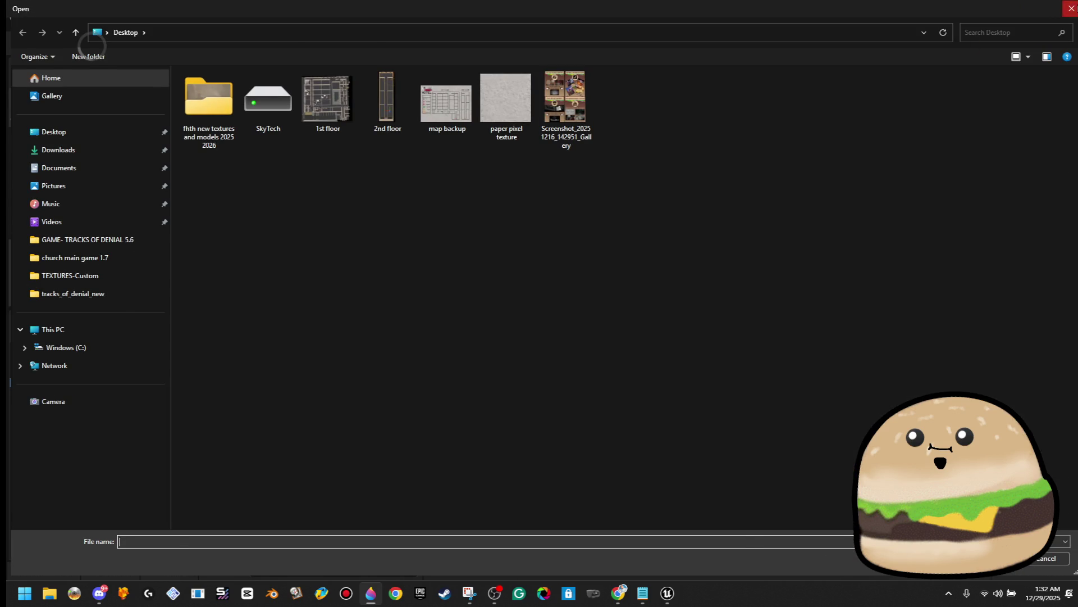
key(Escape)
click(220, 124)
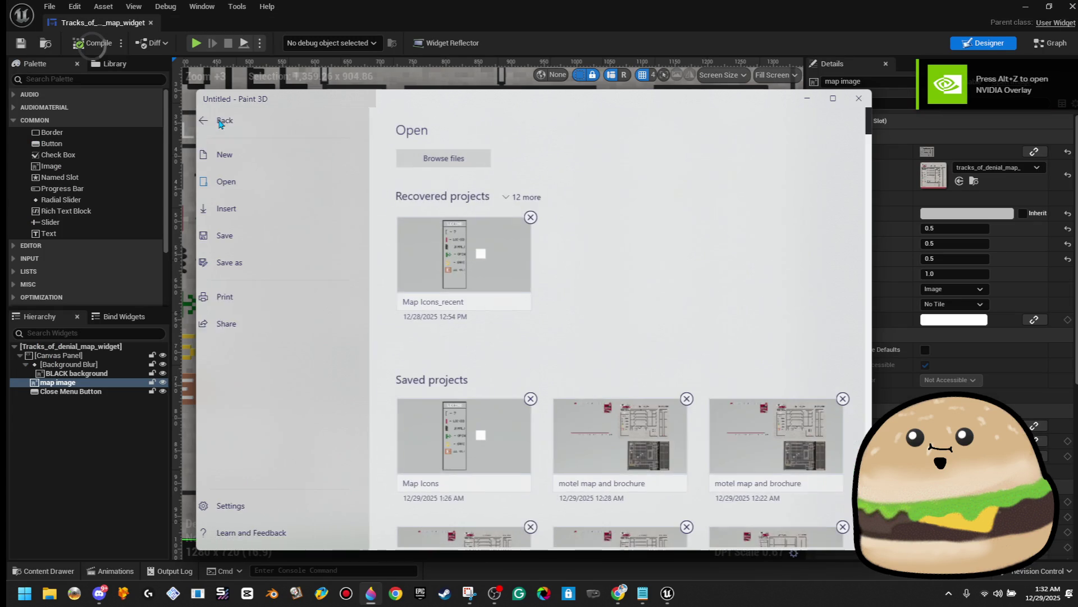
Step: Delete the recovered Map Icons_recent project and load 'motel map and brochure' again
scroll(655, 313, down, 1)
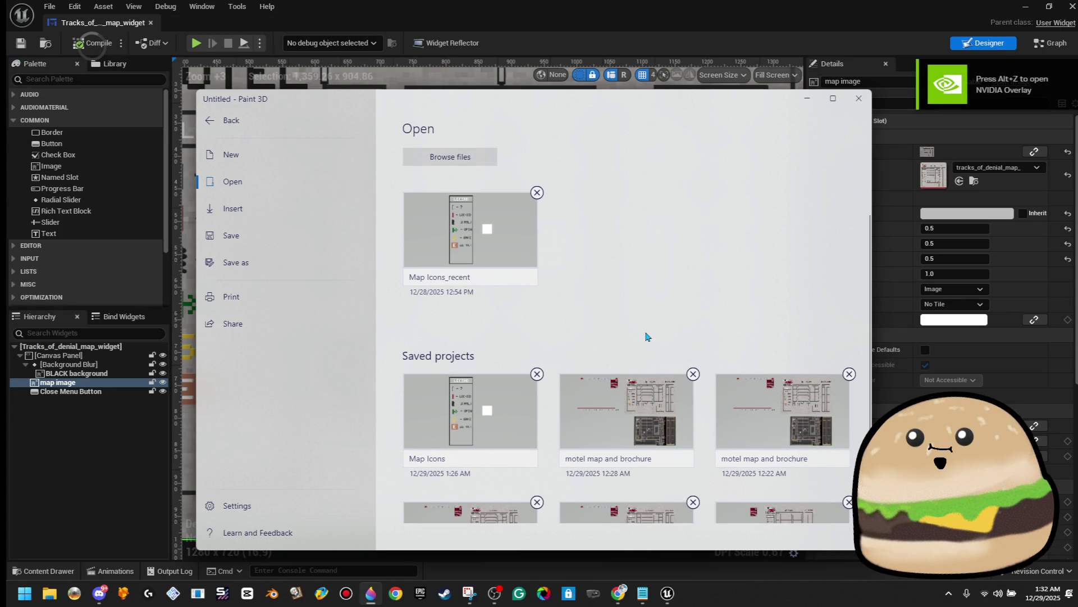
click(538, 192)
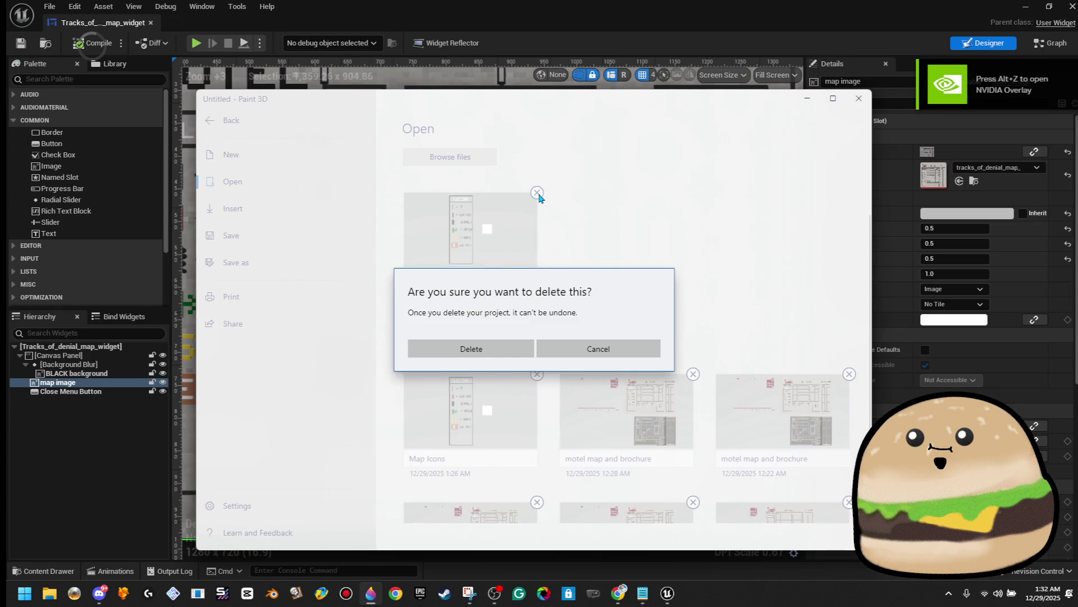
click(494, 355)
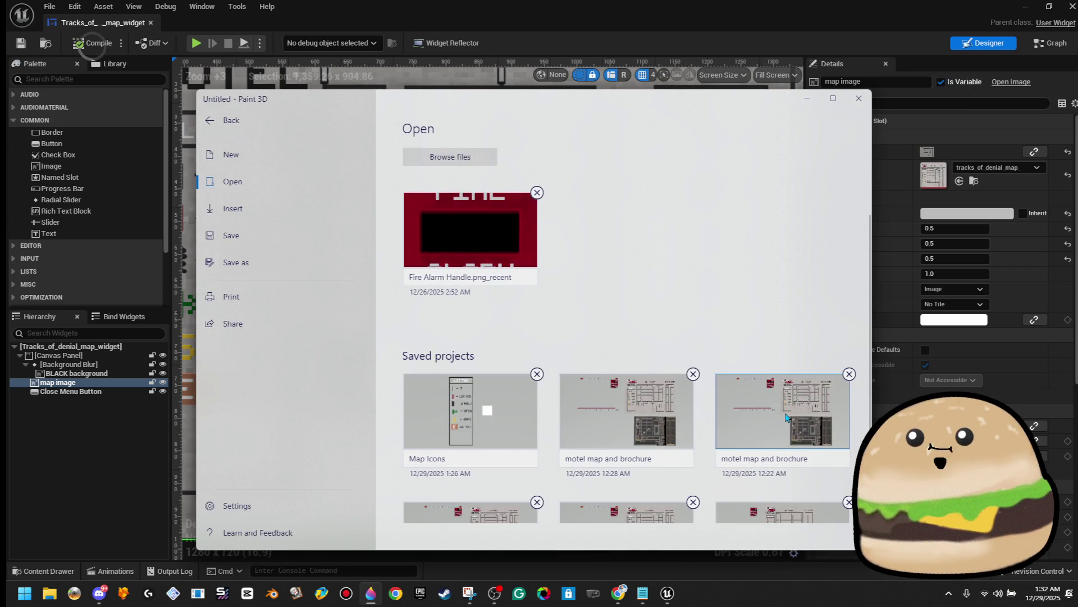
click(792, 417)
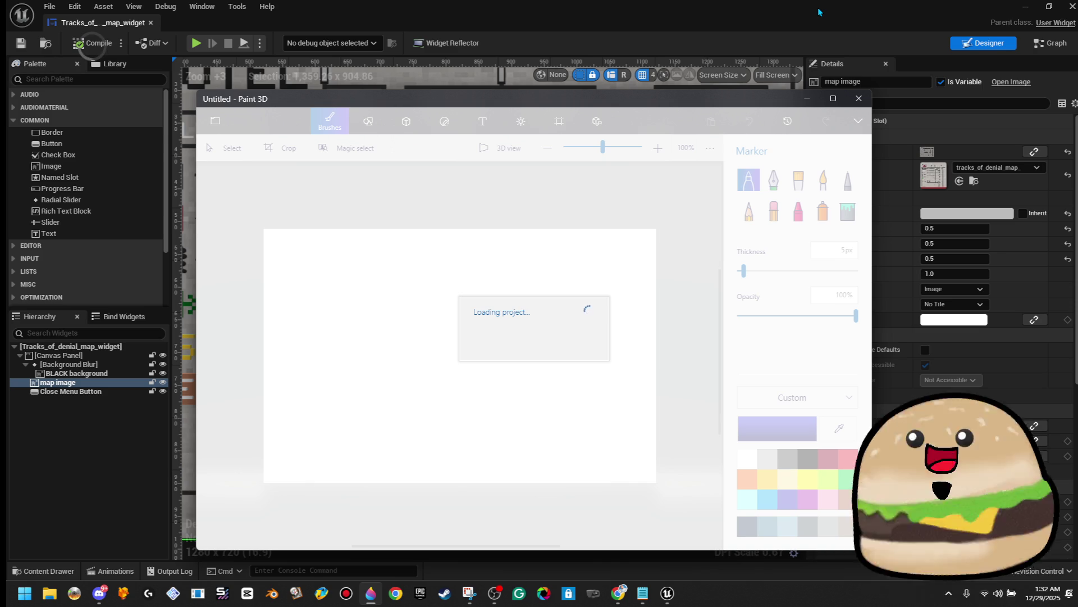
scroll(723, 150, down, 5)
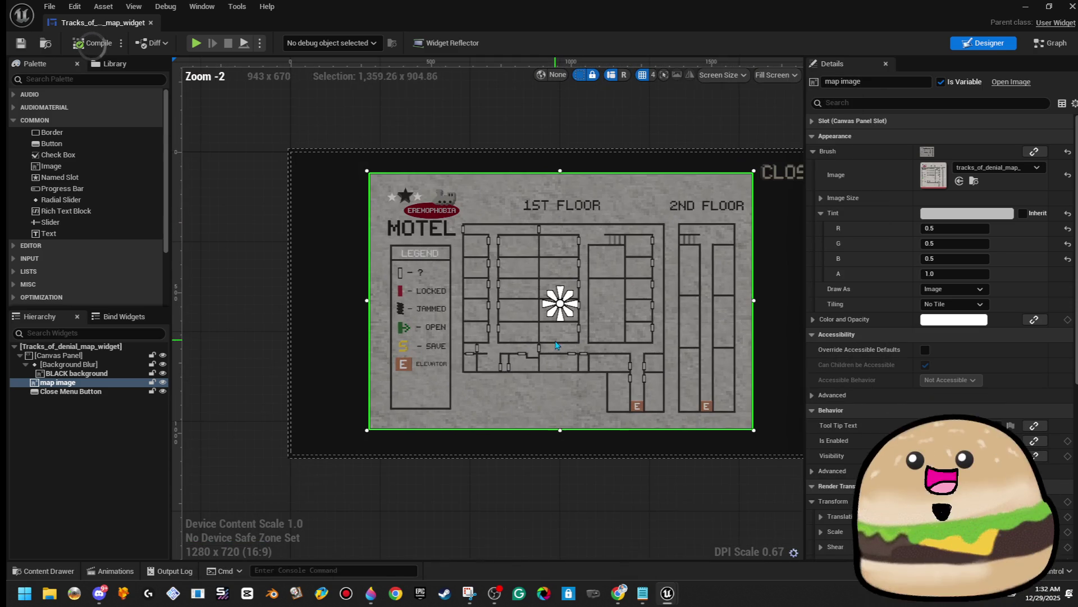
Step: Zoom into the floor plan and drop a new Image on the lower corridor doorway, narrowed to door size
scroll(522, 373, up, 1)
scroll(522, 372, up, 7)
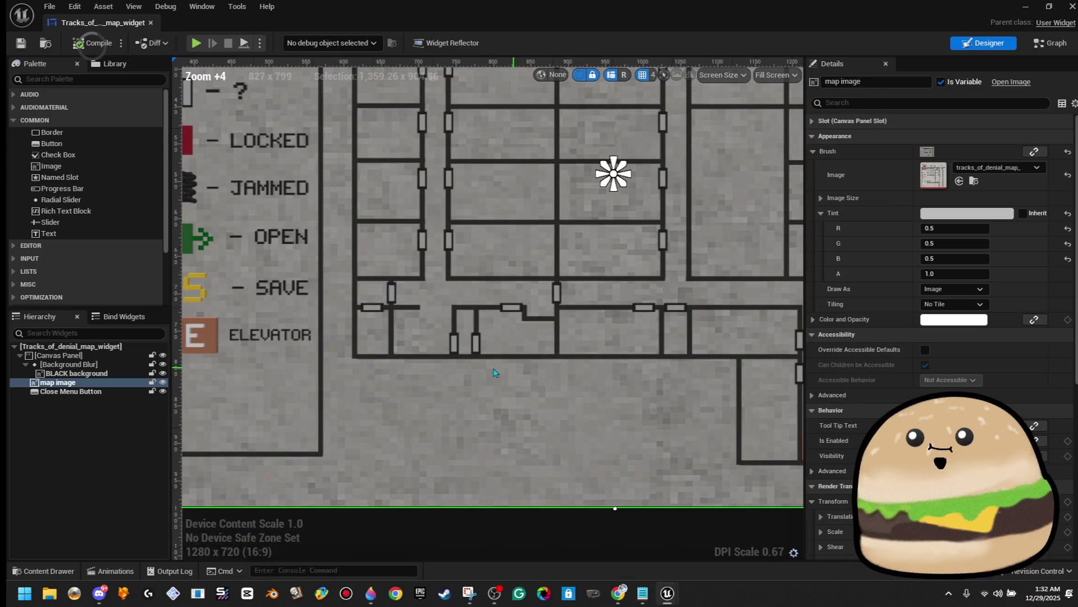
scroll(481, 342, down, 5)
scroll(481, 343, up, 3)
scroll(482, 342, up, 4)
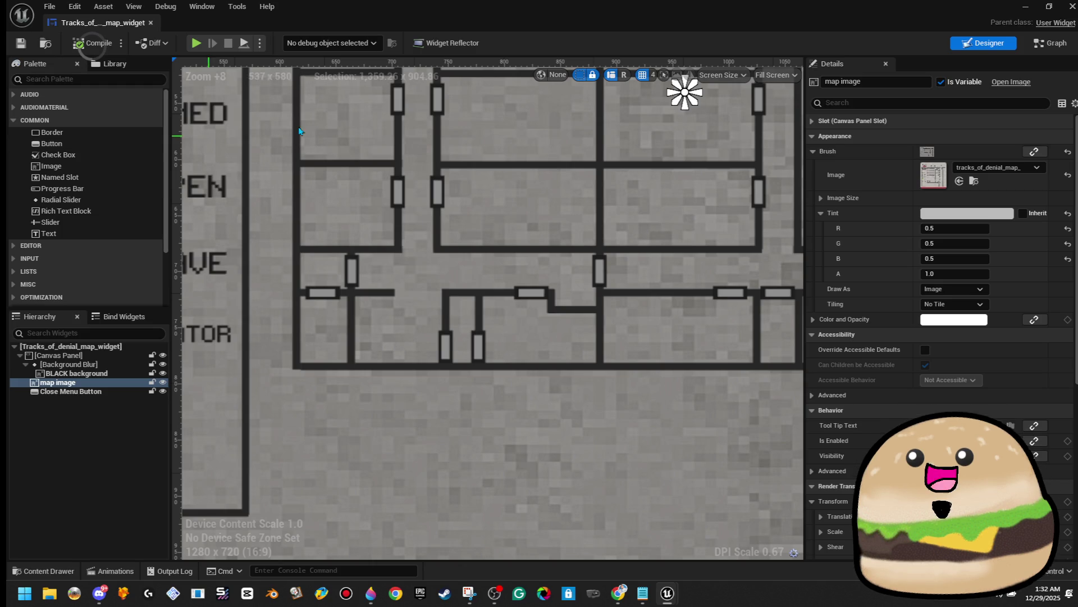
mouse_move(532, 26)
mouse_down()
mouse_move(451, 126)
mouse_move(179, 232)
mouse_move(473, 223)
mouse_up()
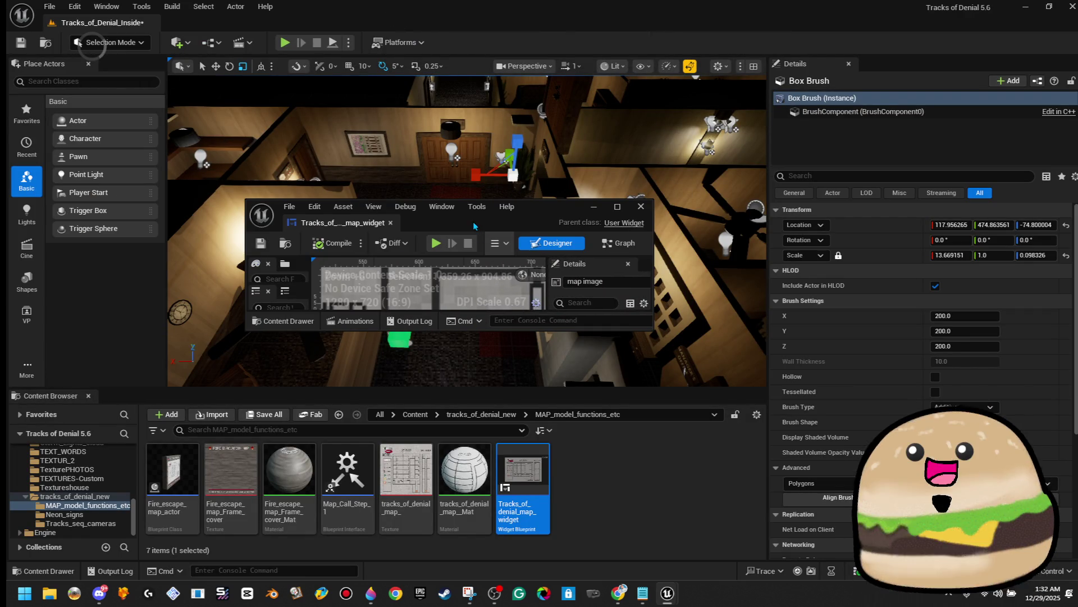
double_click(535, 217)
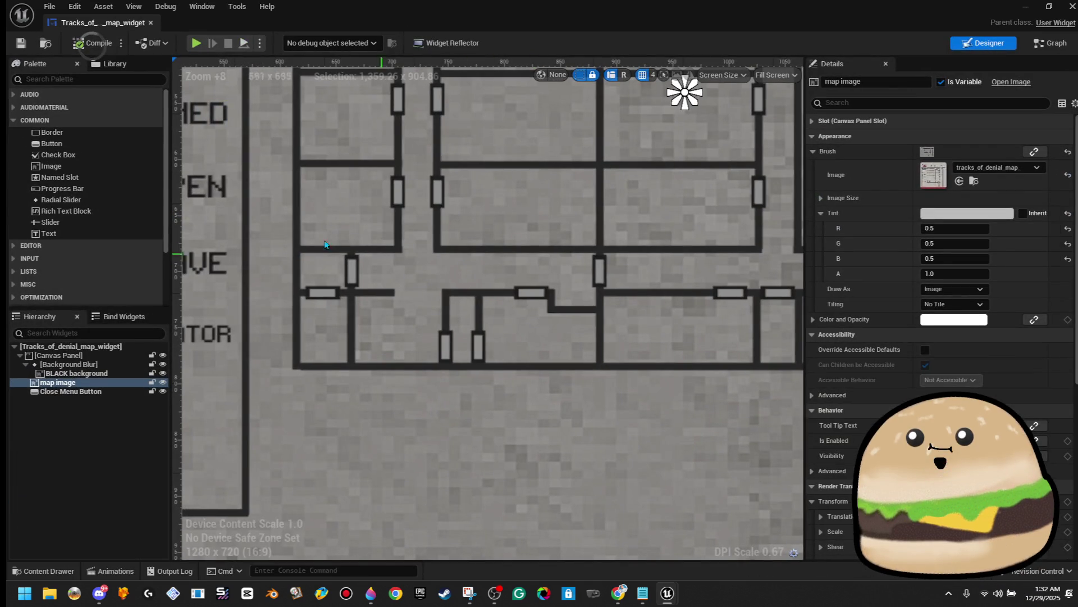
mouse_move(90, 164)
mouse_down()
mouse_move(78, 172)
mouse_move(495, 375)
mouse_move(469, 350)
mouse_up()
drag(548, 374, 464, 371)
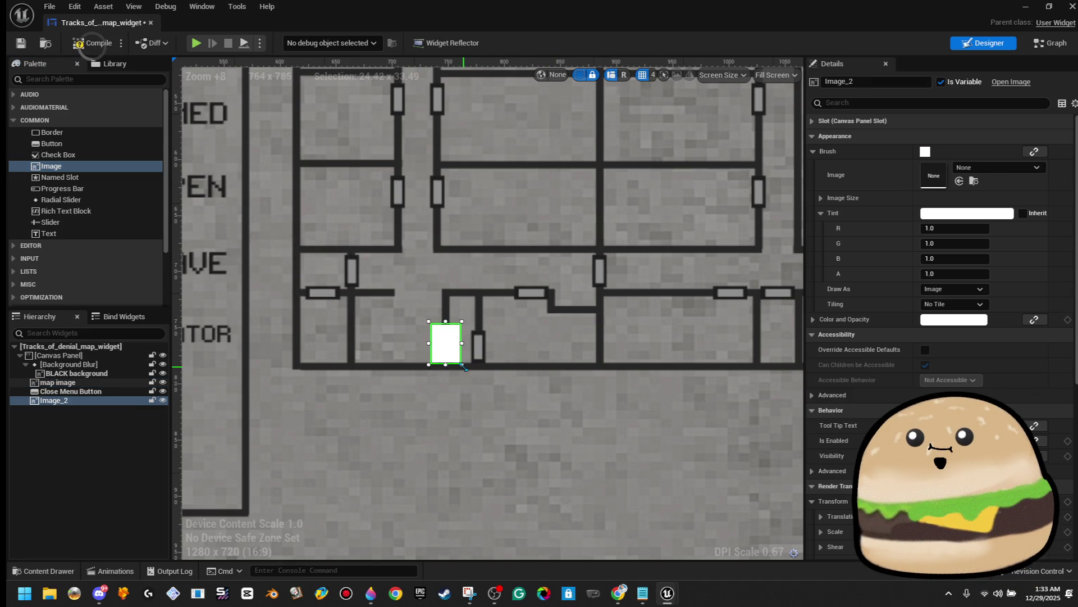
Step: Set the new image's Slot Size X and Size Y to 32
scroll(545, 308, up, 5)
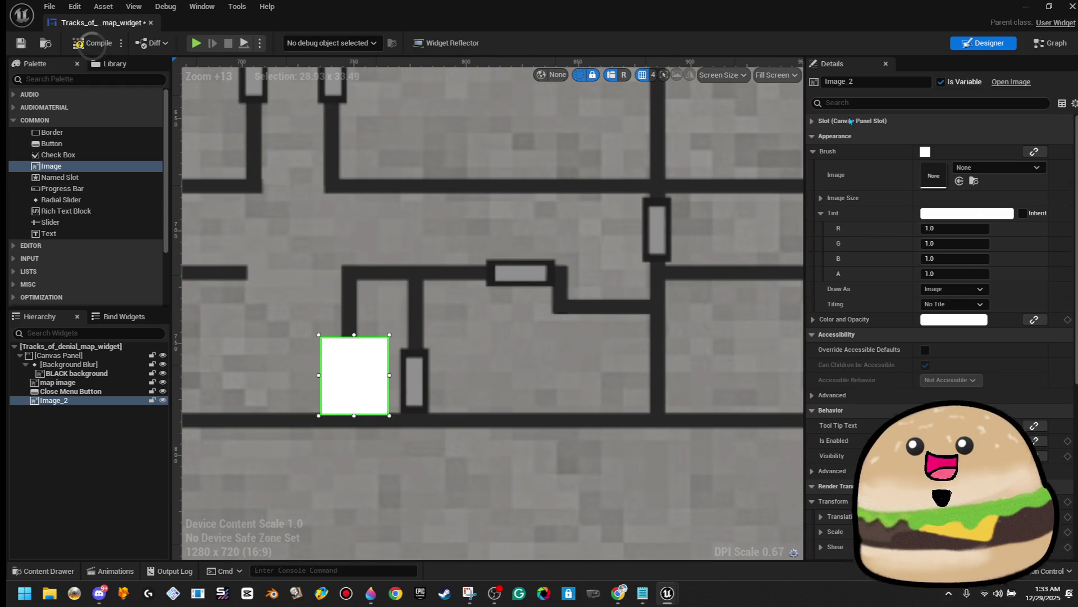
click(814, 136)
click(814, 122)
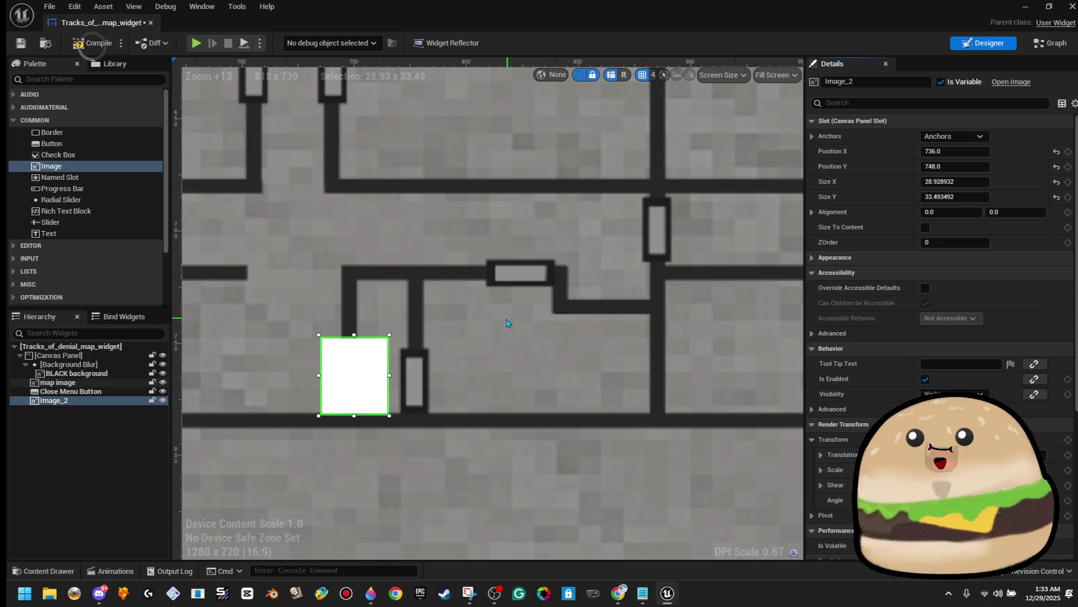
click(968, 182)
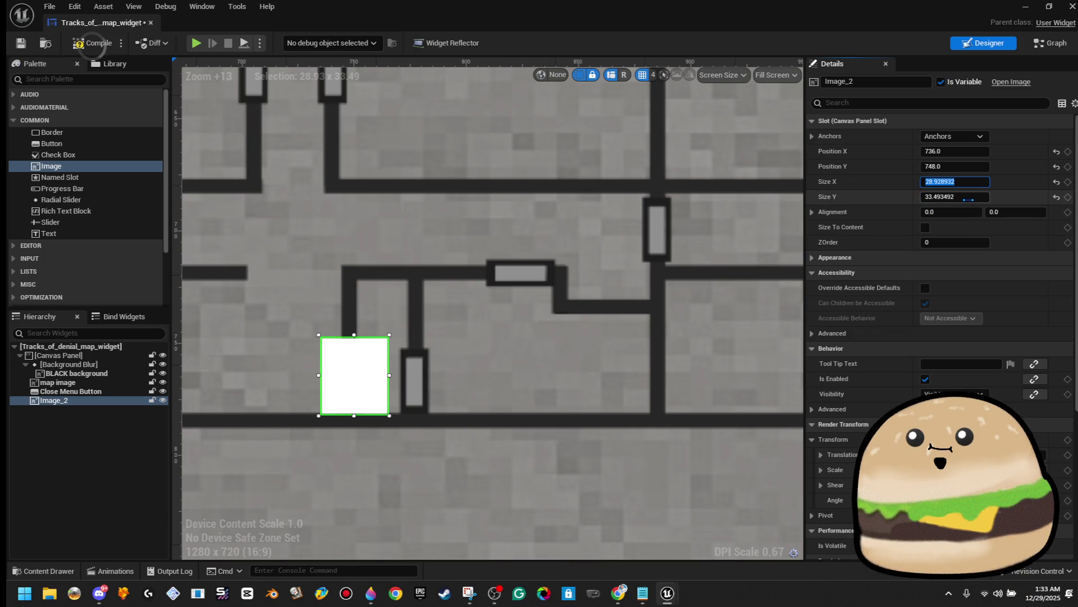
text(32)
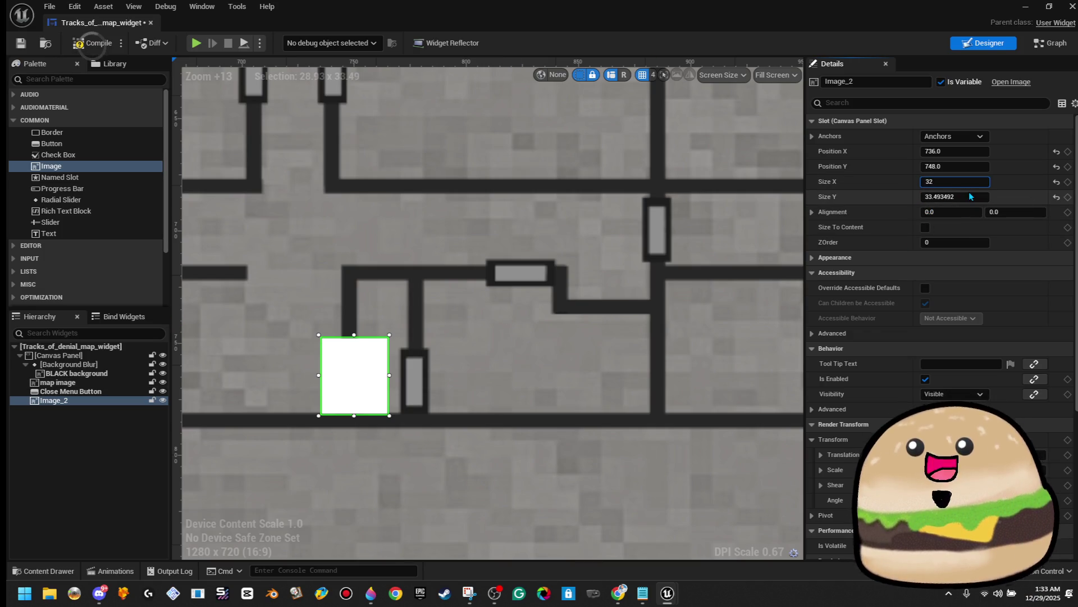
click(969, 192)
text(32)
key(Return)
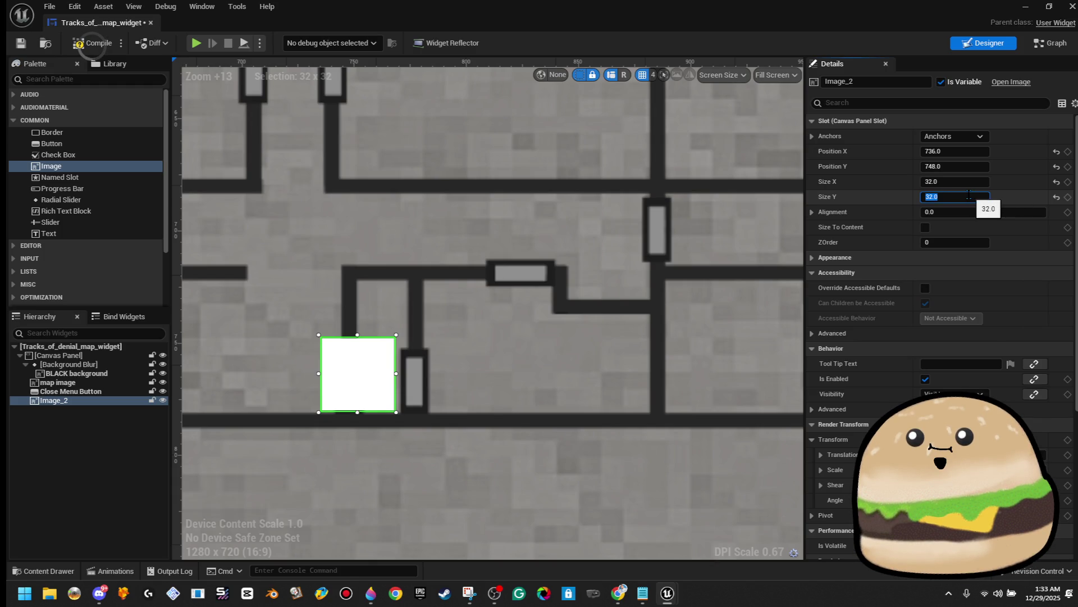
click(817, 139)
Step: Collapse the other Details sections and expand Appearance > Brush to choose an image asset
click(814, 137)
click(811, 122)
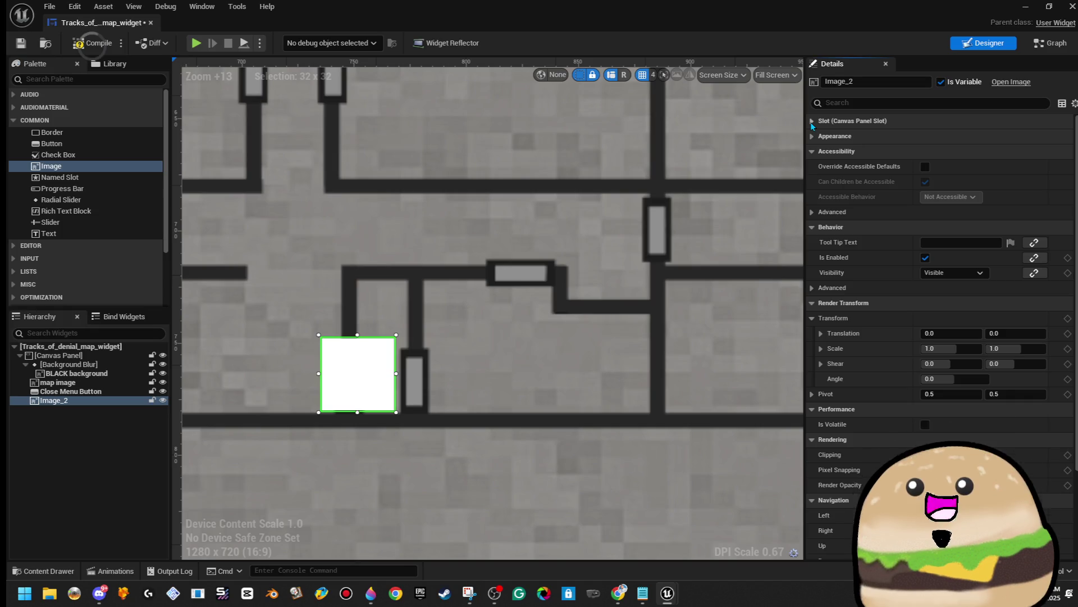
click(812, 152)
click(813, 167)
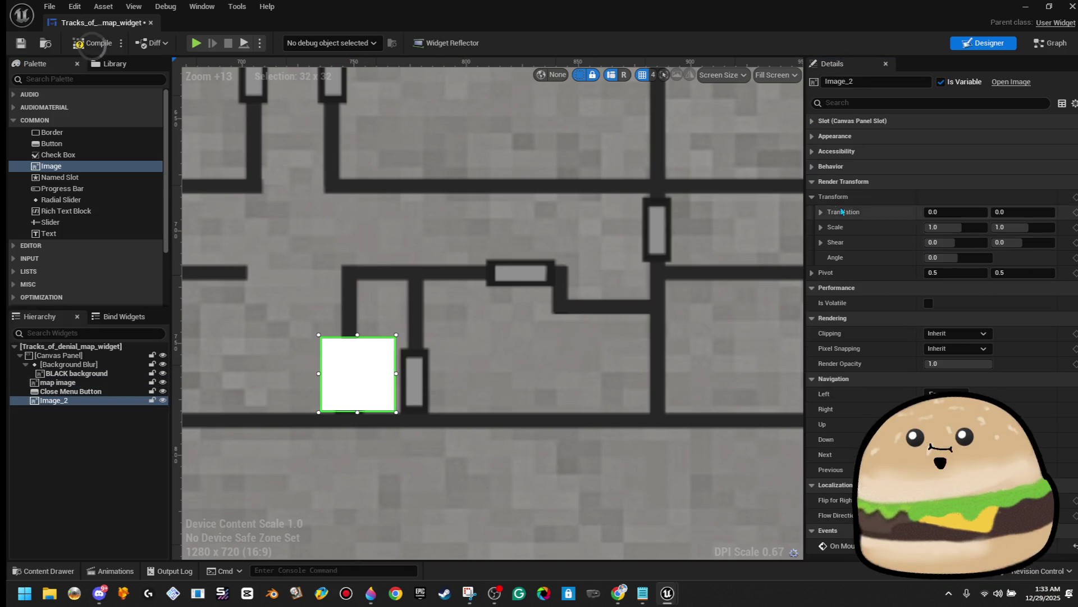
click(812, 182)
click(812, 197)
click(811, 212)
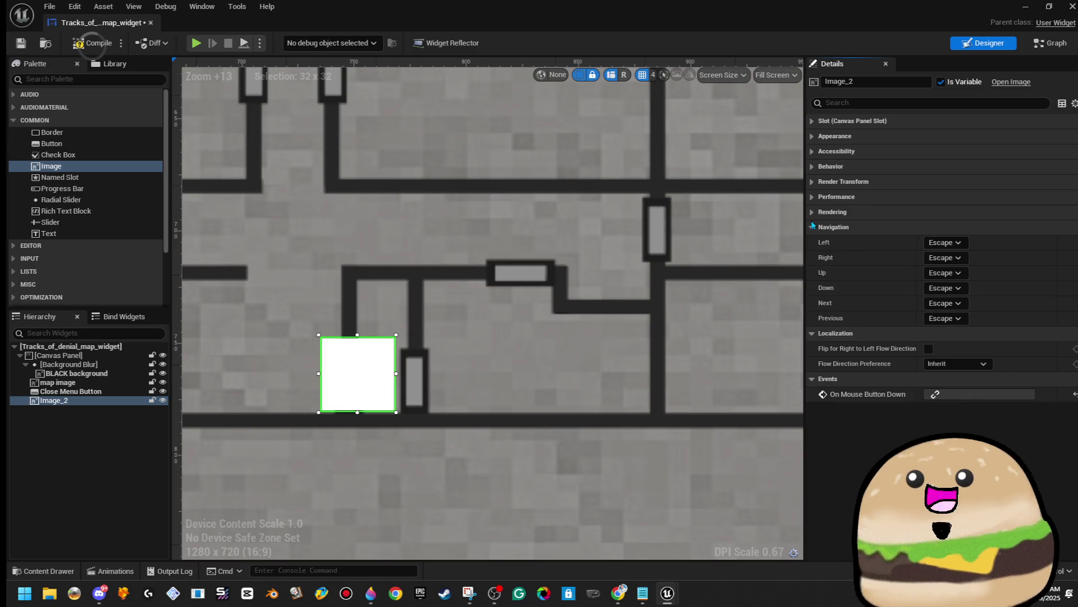
click(811, 228)
click(811, 242)
click(812, 258)
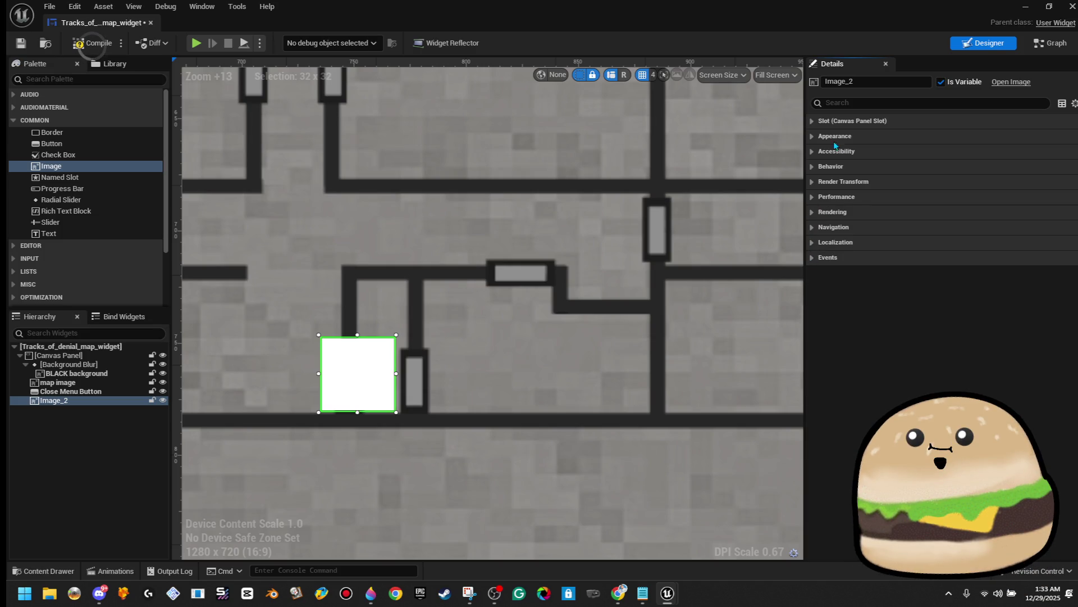
click(819, 139)
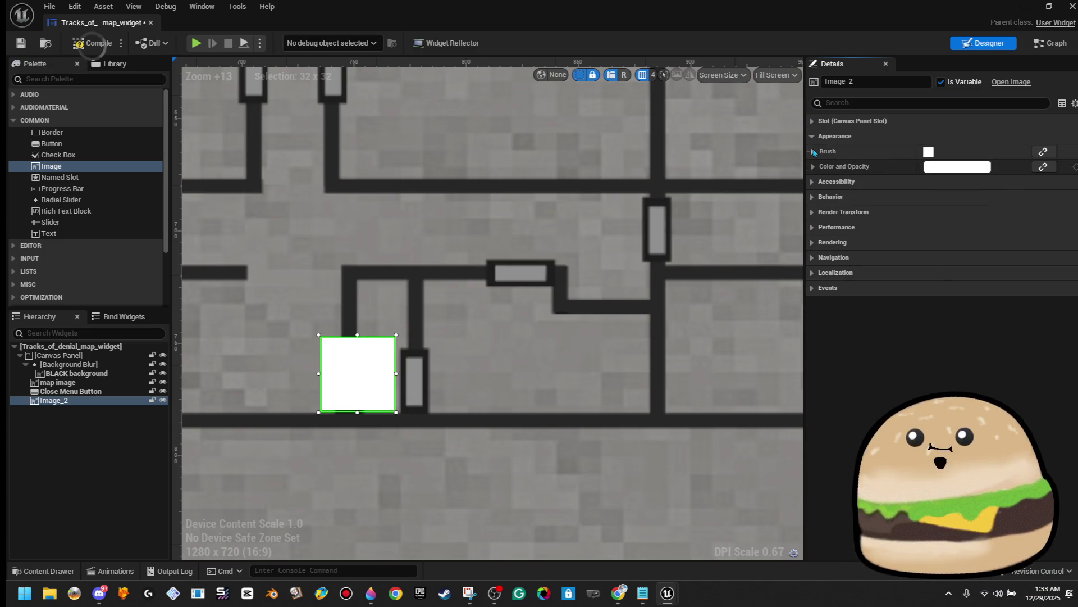
click(813, 151)
click(1009, 171)
Step: Set the image brush to MAP_icon_LOCKED and move the red icon onto the door gap
text(locked)
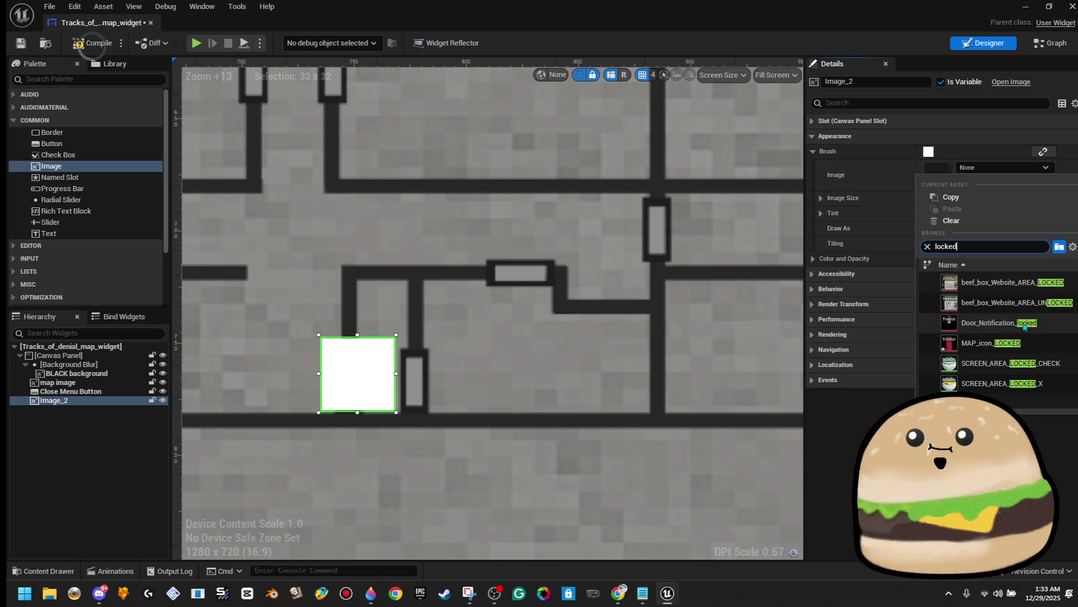
click(991, 342)
scroll(374, 374, up, 4)
mouse_move(375, 387)
mouse_down()
mouse_move(366, 407)
mouse_move(367, 394)
mouse_up()
click(380, 298)
scroll(392, 345, down, 11)
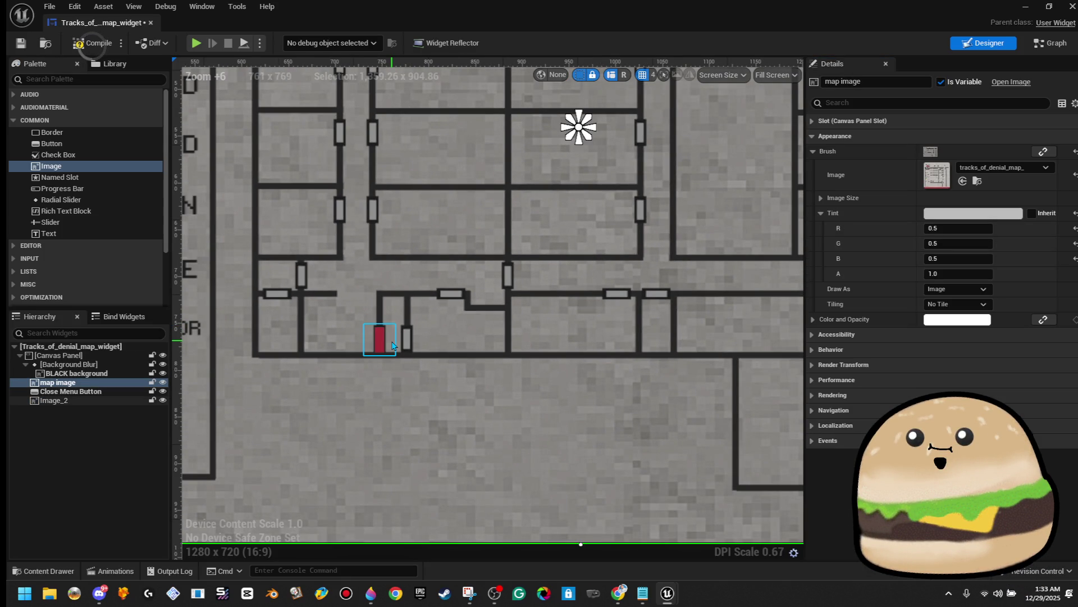
Step: Rename the red door icon to 'Lobby Security door'
click(388, 340)
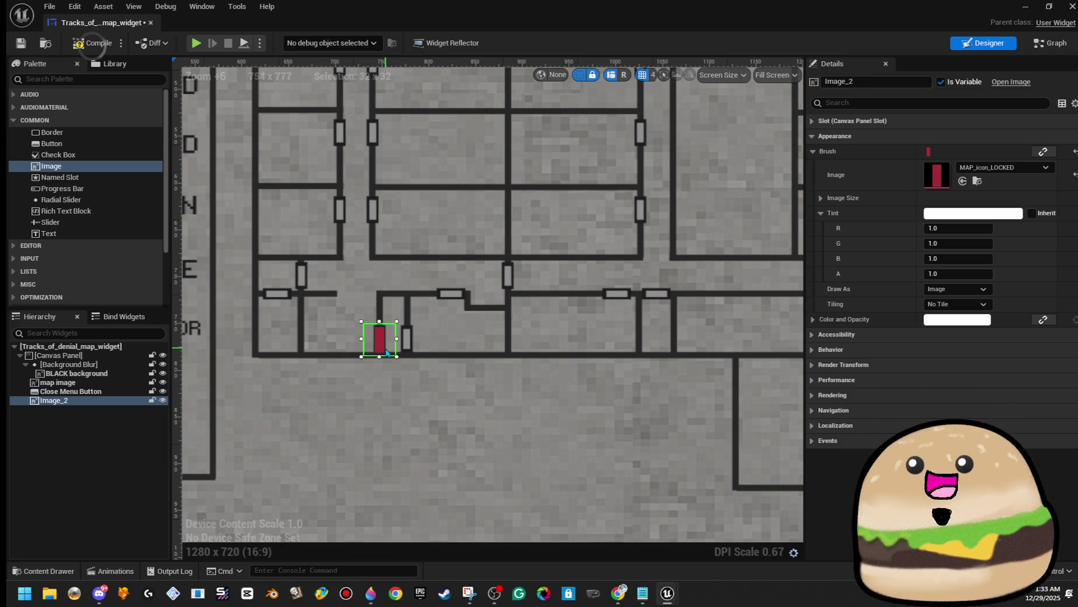
click(899, 82)
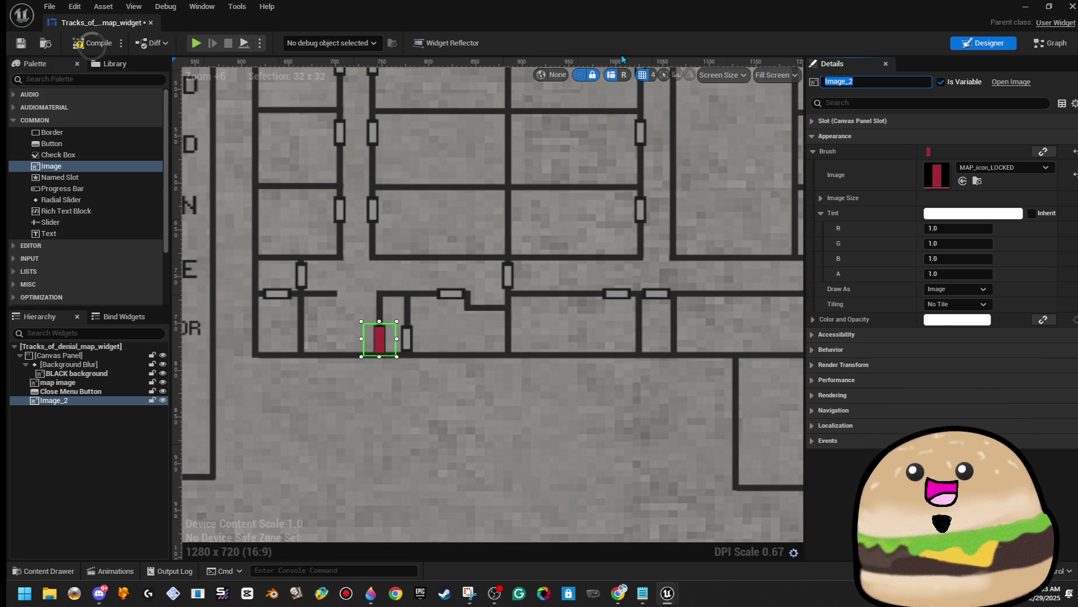
text(Lobby S)
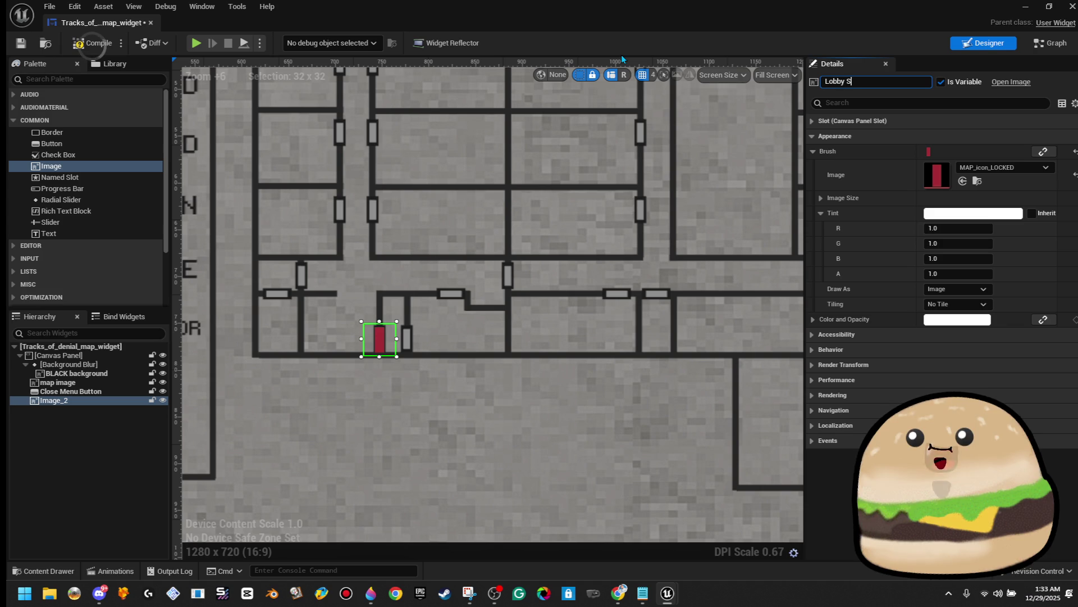
text(ecurity door)
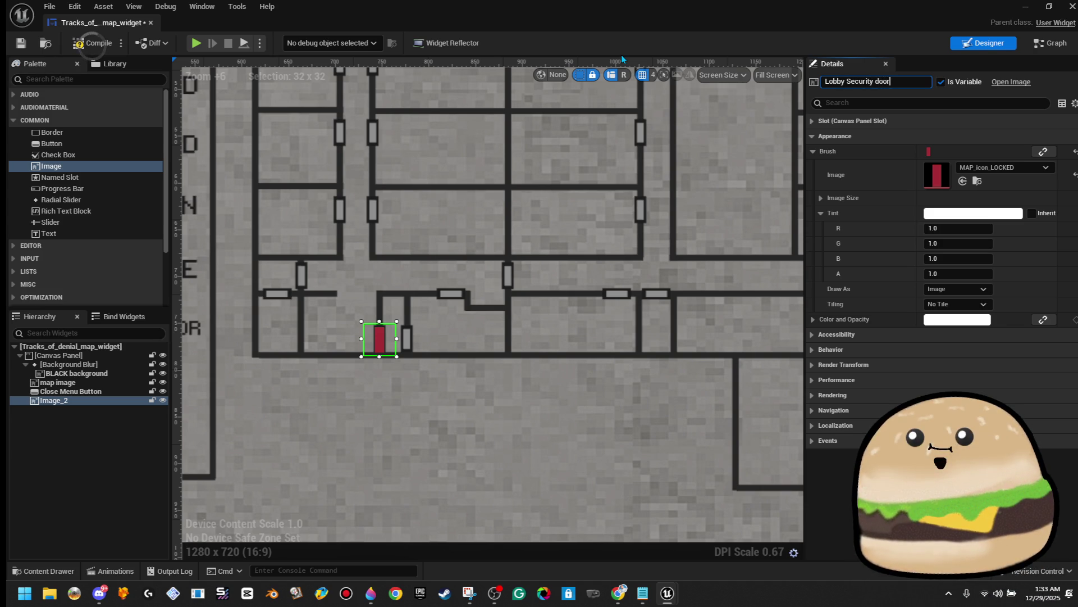
key(Return)
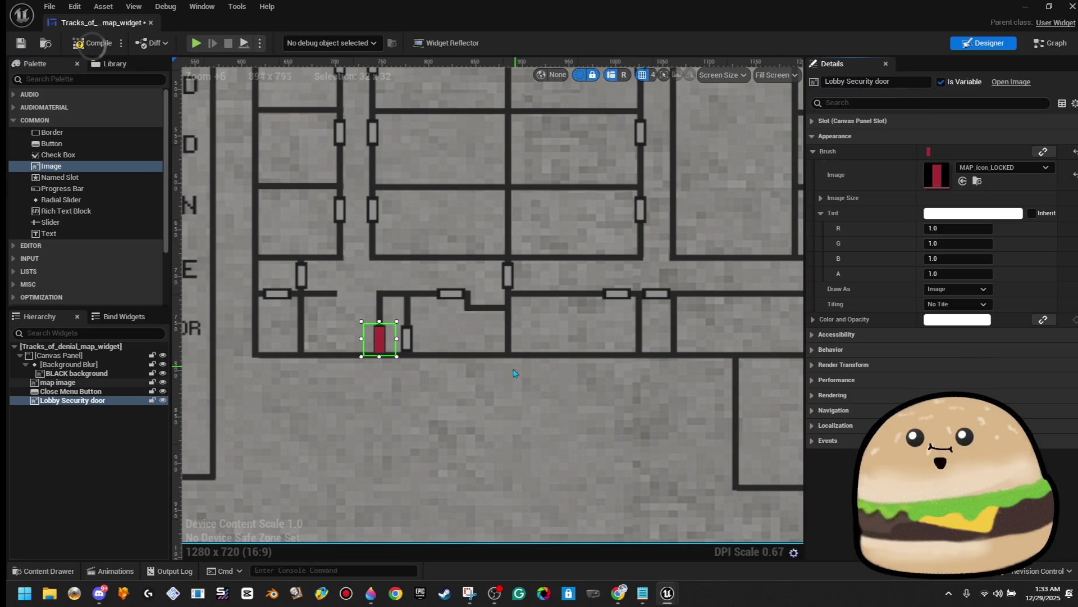
Step: Compile the widget and move the door icon to the upper-left door gap
click(579, 127)
scroll(392, 335, up, 4)
click(369, 352)
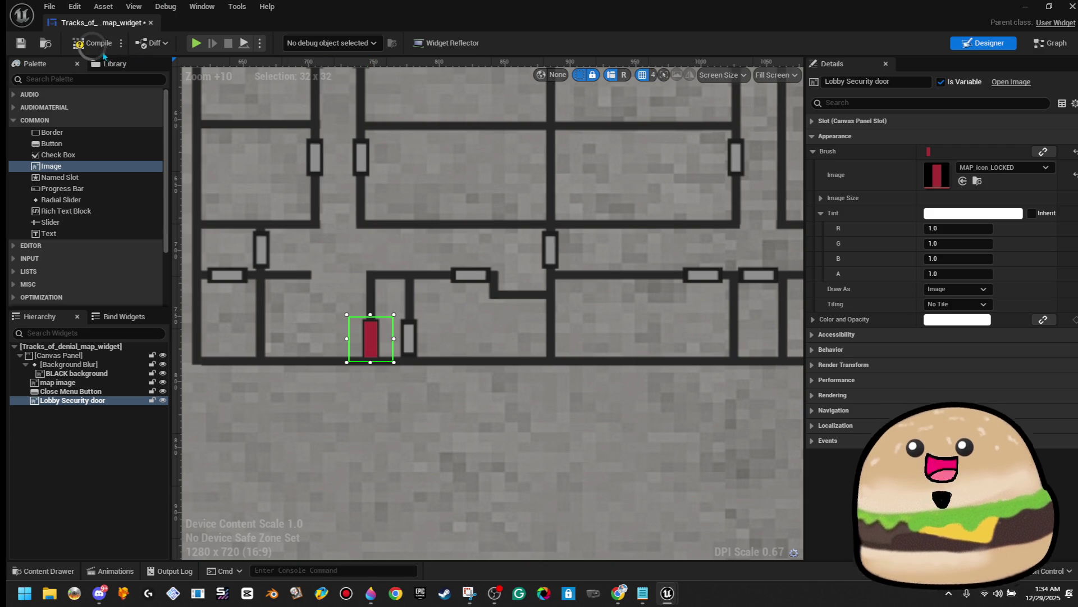
click(100, 47)
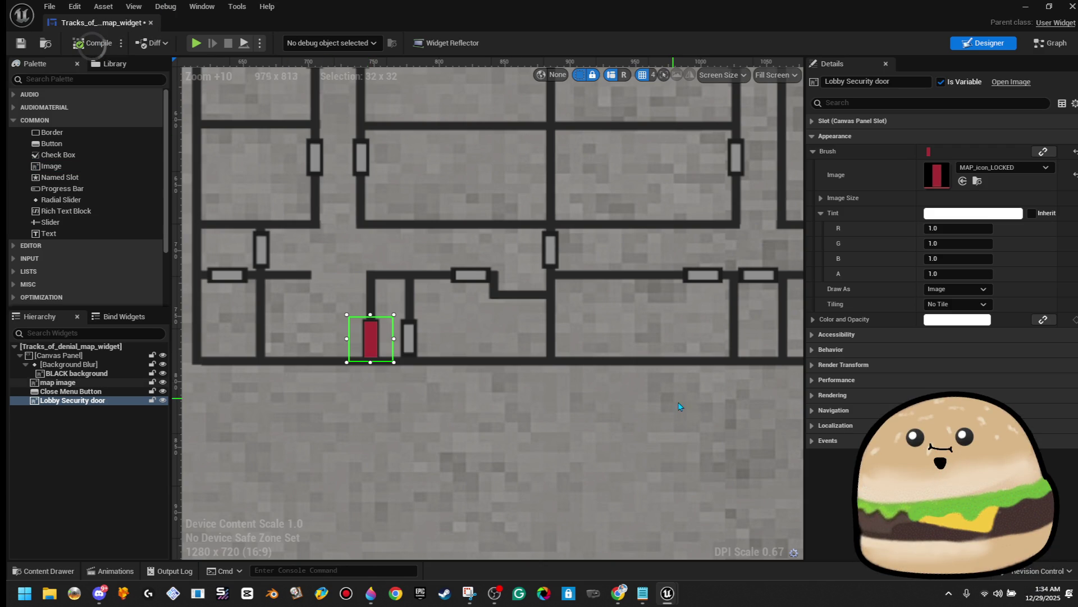
drag(384, 352, 274, 263)
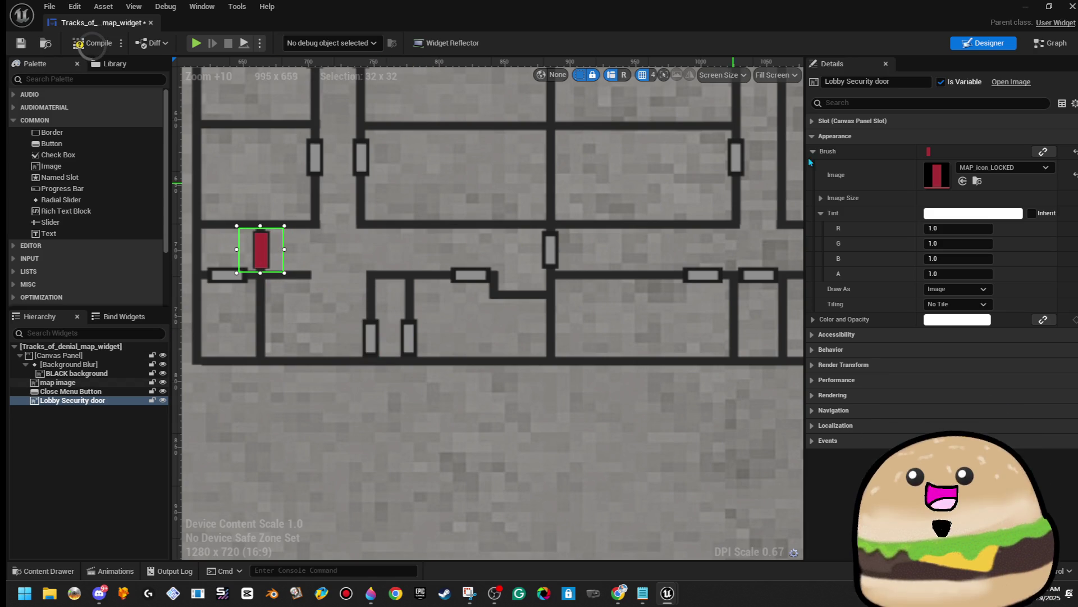
Step: Rename the icon 'Mail Room Locked', compile, and copy the icon
click(906, 80)
text(Mail Room Locked)
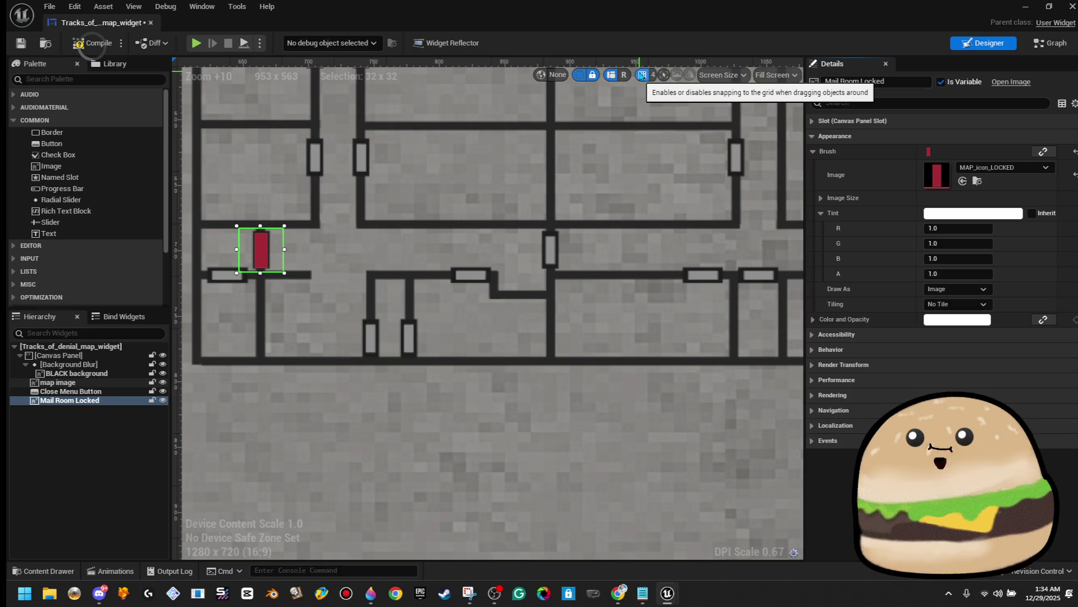
click(93, 49)
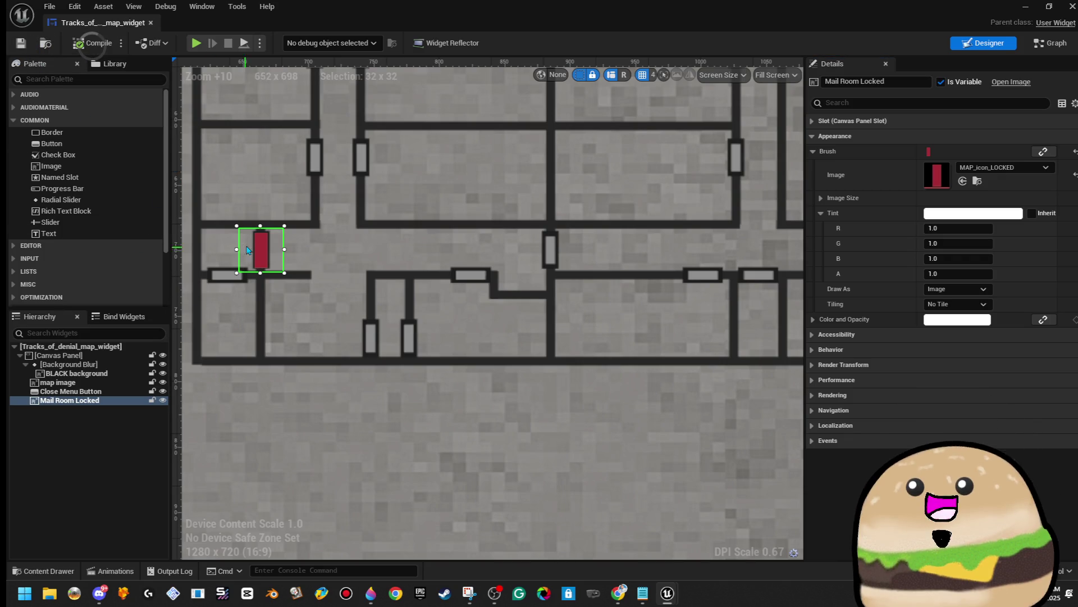
right_click(246, 252)
click(315, 285)
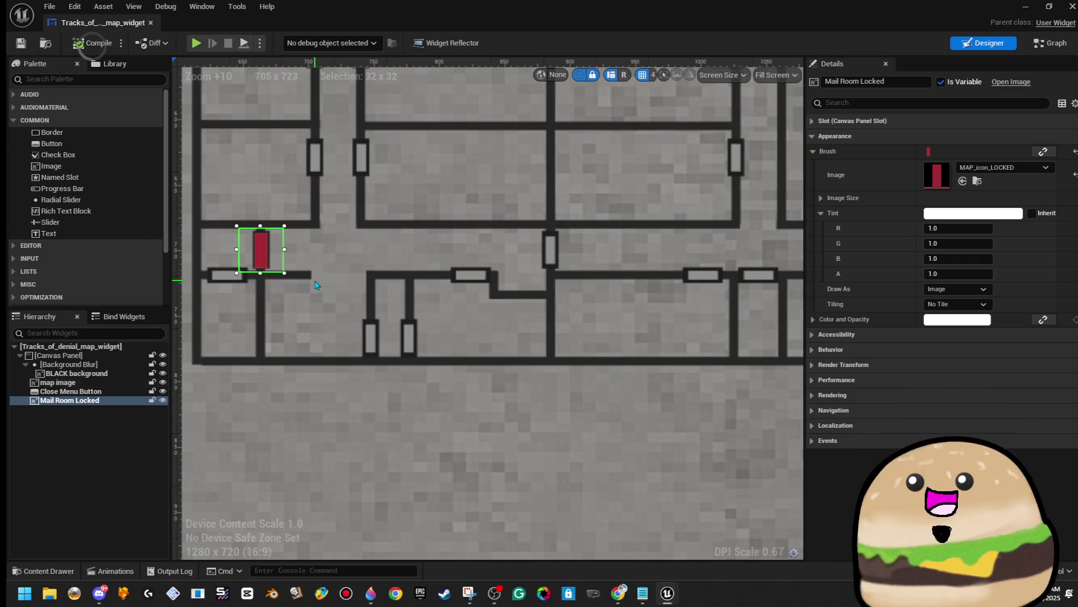
click(1054, 44)
Step: Drag the disabled Event Pre Construct node into empty space below the Close Exit group
scroll(412, 308, down, 5)
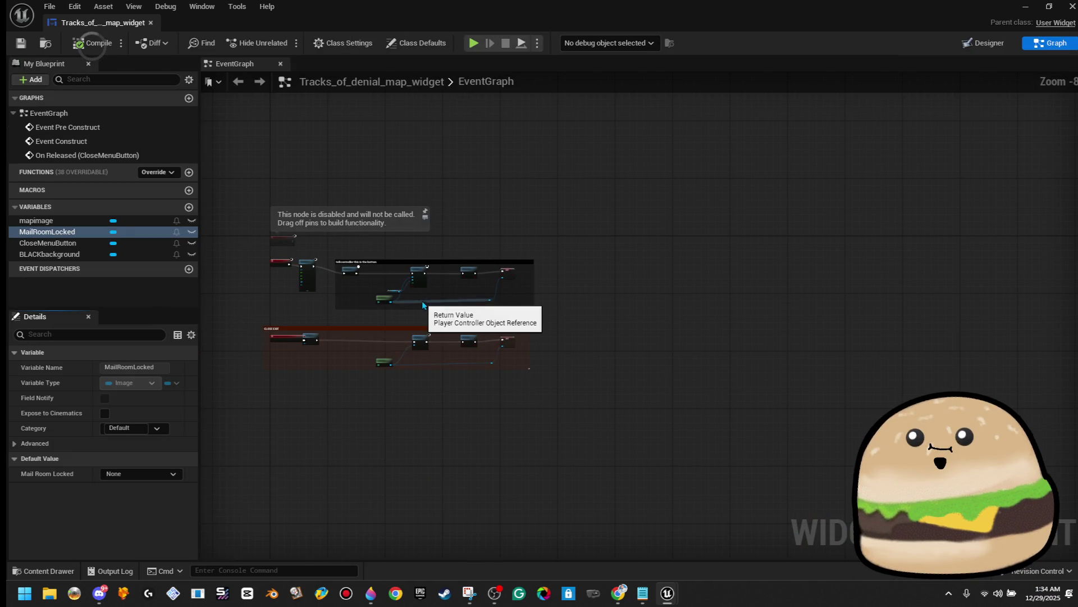
scroll(369, 306, up, 1)
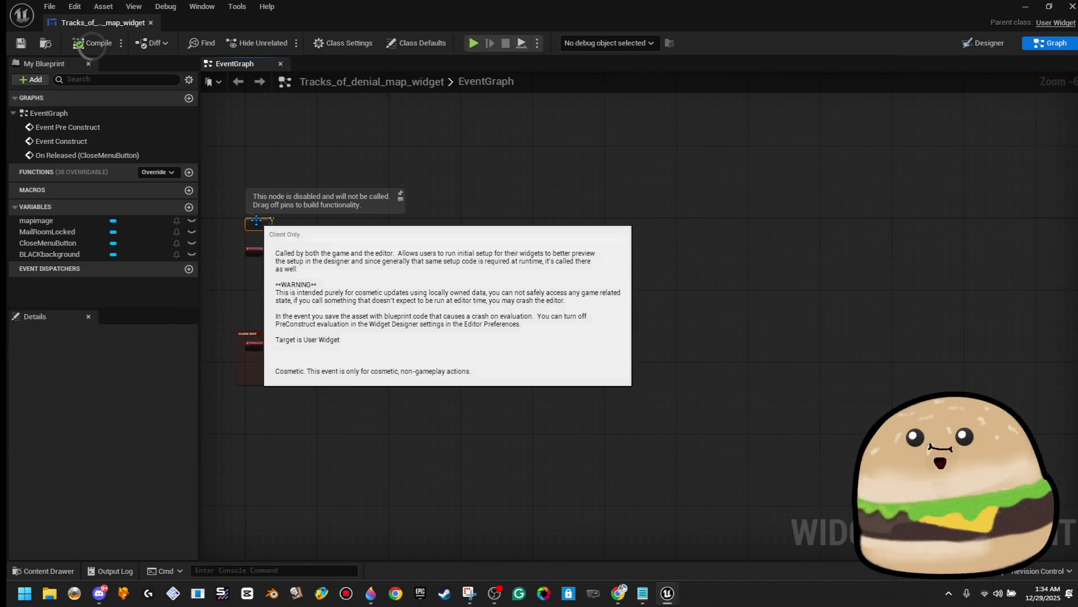
scroll(256, 222, up, 1)
mouse_move(257, 222)
mouse_down()
mouse_move(258, 149)
mouse_move(268, 366)
mouse_up()
scroll(262, 173, down, 3)
scroll(268, 365, up, 8)
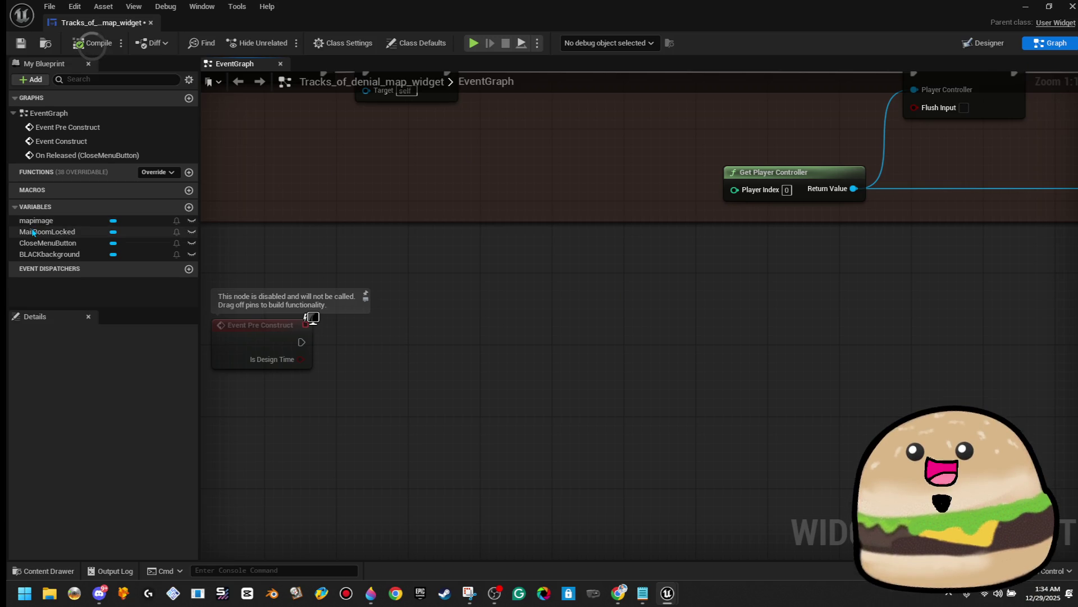
click(87, 231)
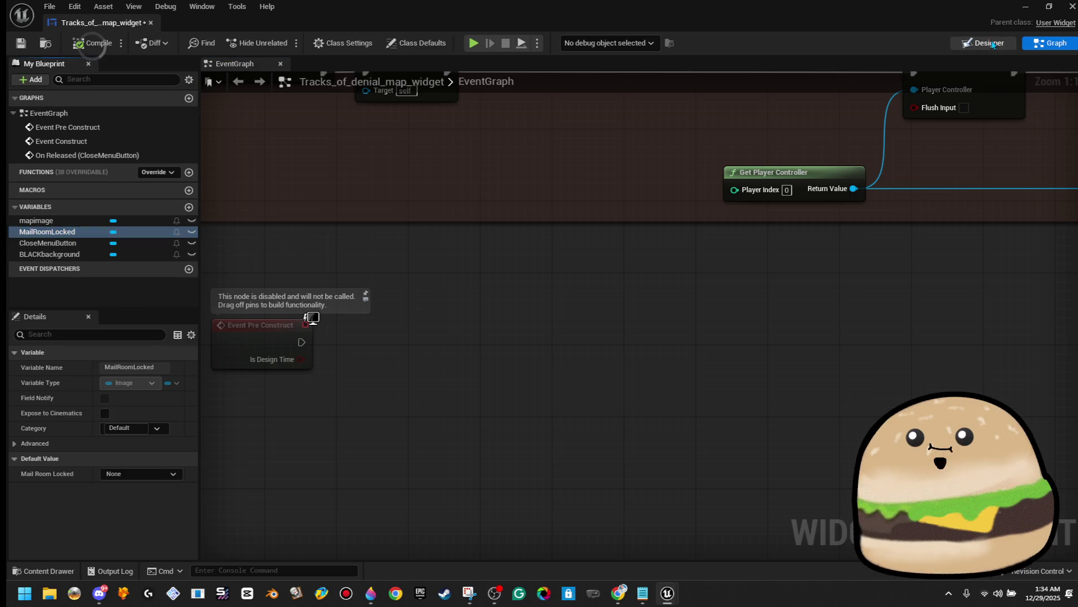
click(993, 43)
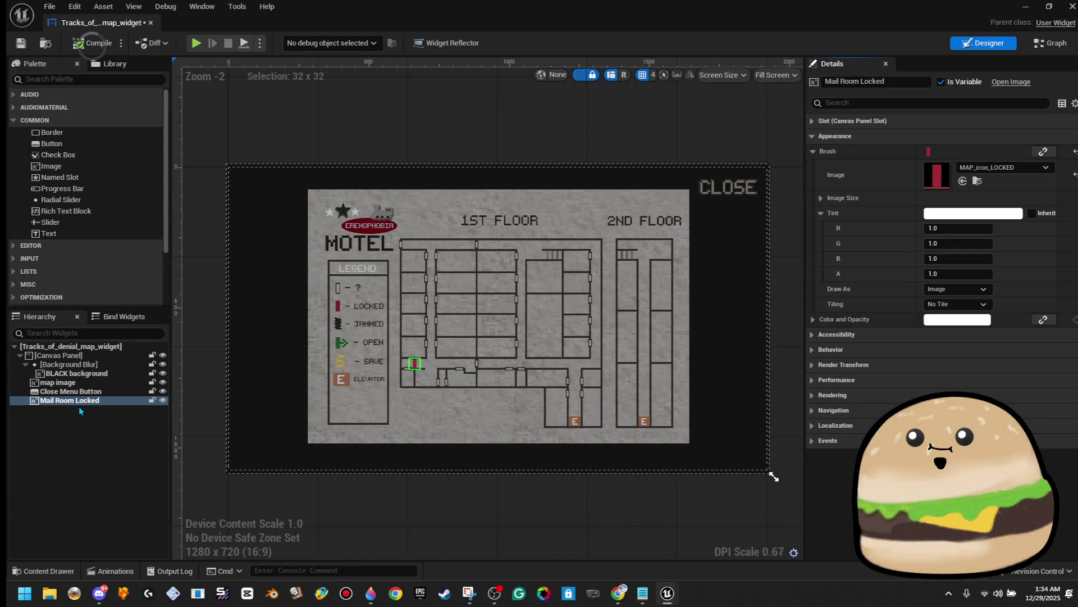
Step: Prefix the Mail Room Locked icon's name with 'ICON-' in the Hierarchy
right_click(80, 410)
click(70, 409)
right_click(70, 400)
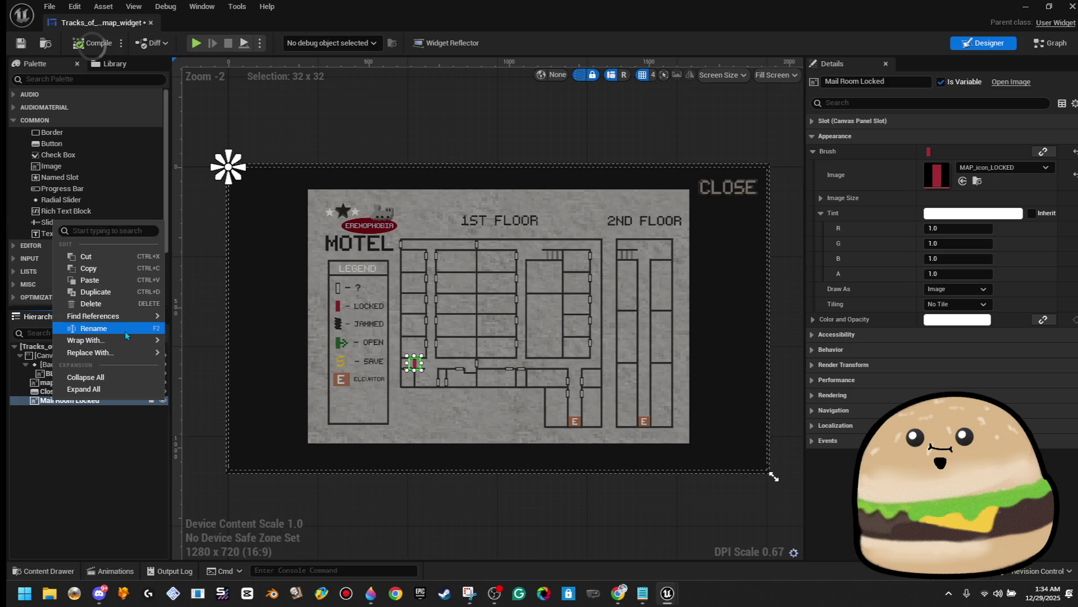
click(125, 328)
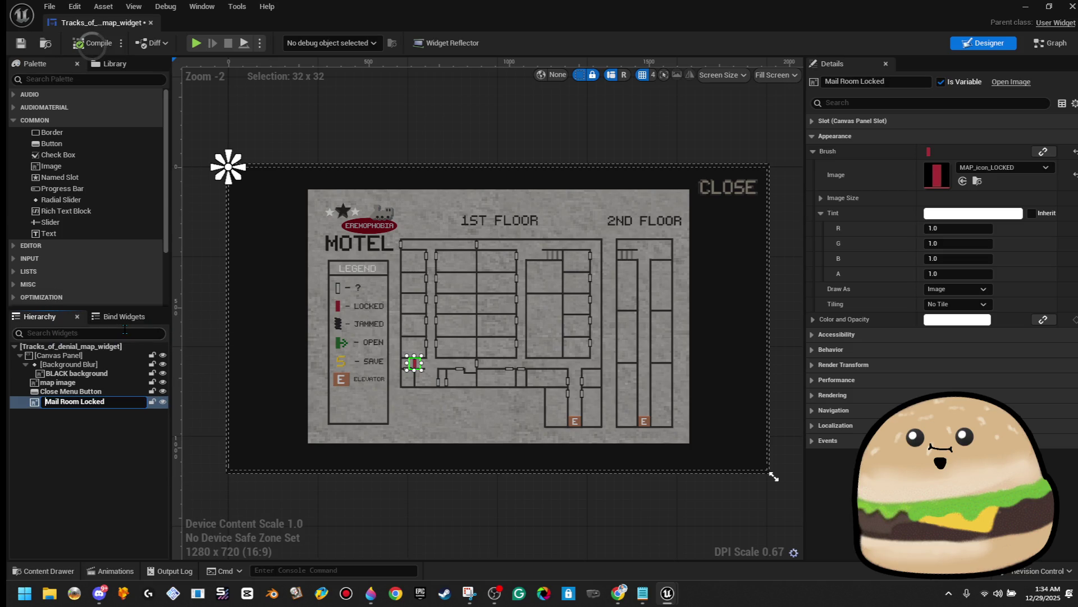
text(ICON-)
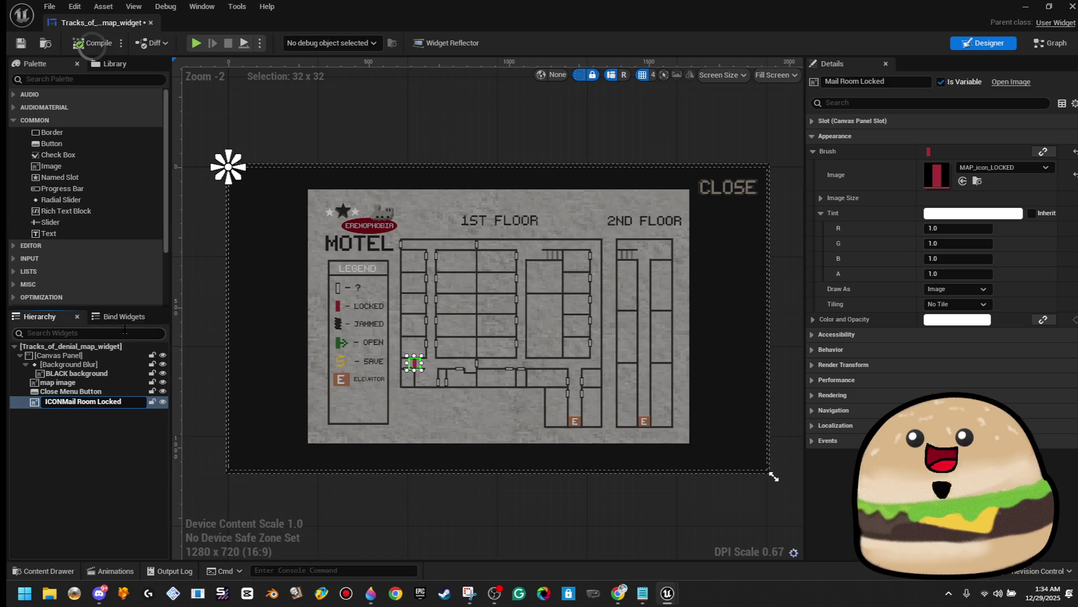
key(Return)
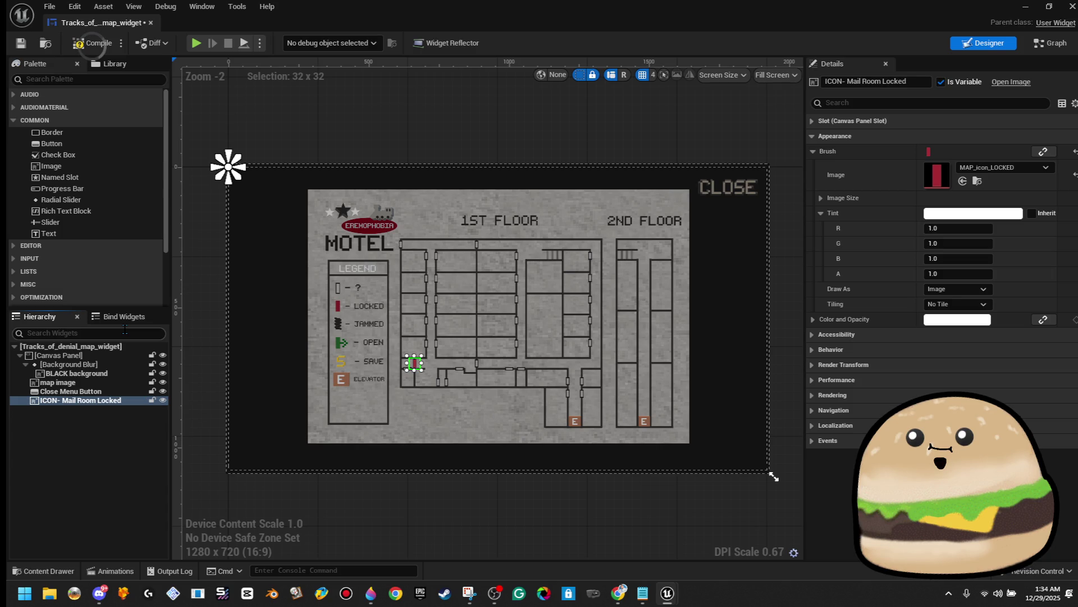
key(ctrl+shift+g)
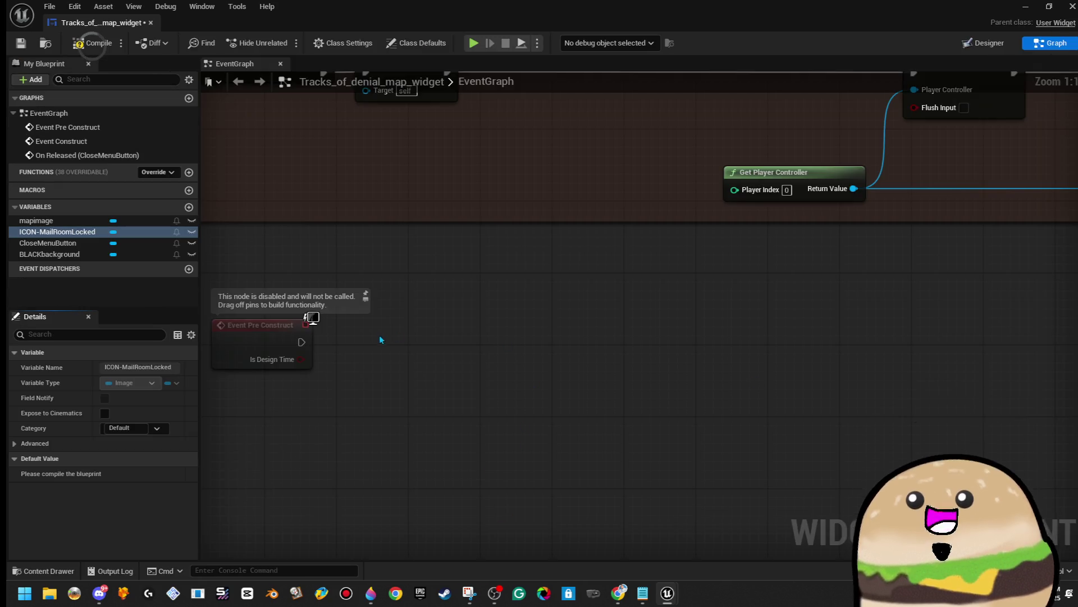
Step: Add an ICON-MailRoomLocked getter feeding a Set Visibility node set to Hidden
mouse_move(56, 231)
mouse_down()
mouse_move(469, 362)
mouse_move(480, 381)
mouse_move(388, 399)
mouse_up()
click(526, 380)
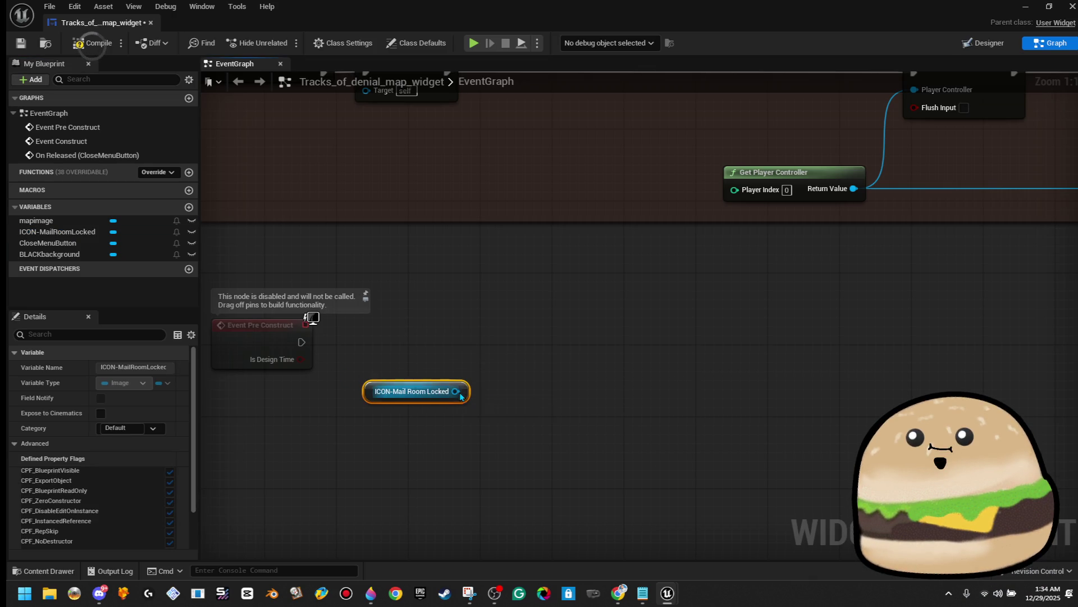
drag(456, 391, 493, 352)
text(hidde)
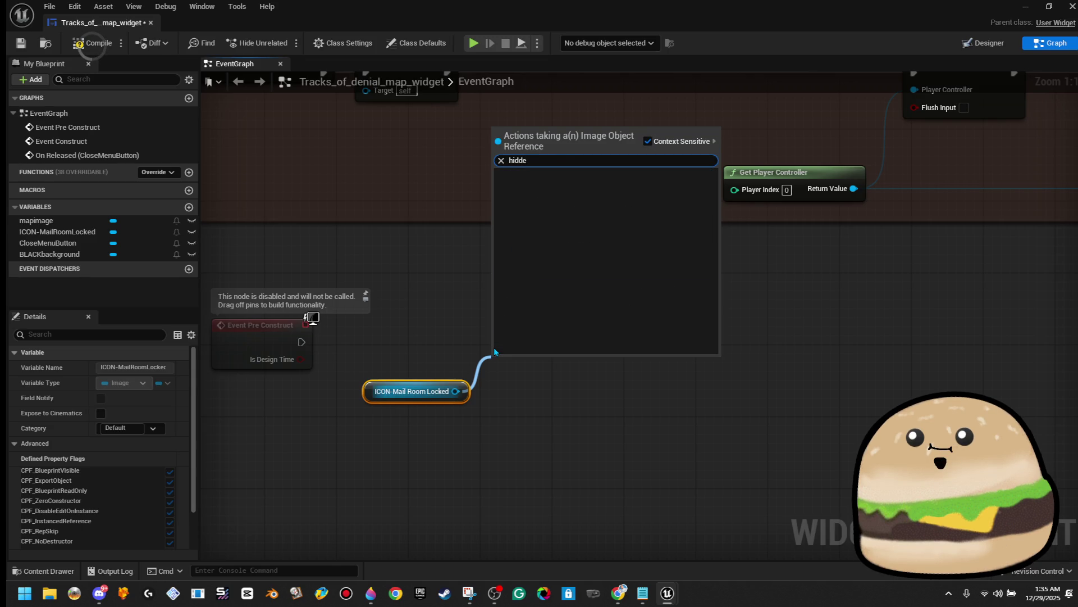
key(BackSpace)
key(BackSpace)
key(BackSpace)
text(vio)
key(BackSpace)
text(si)
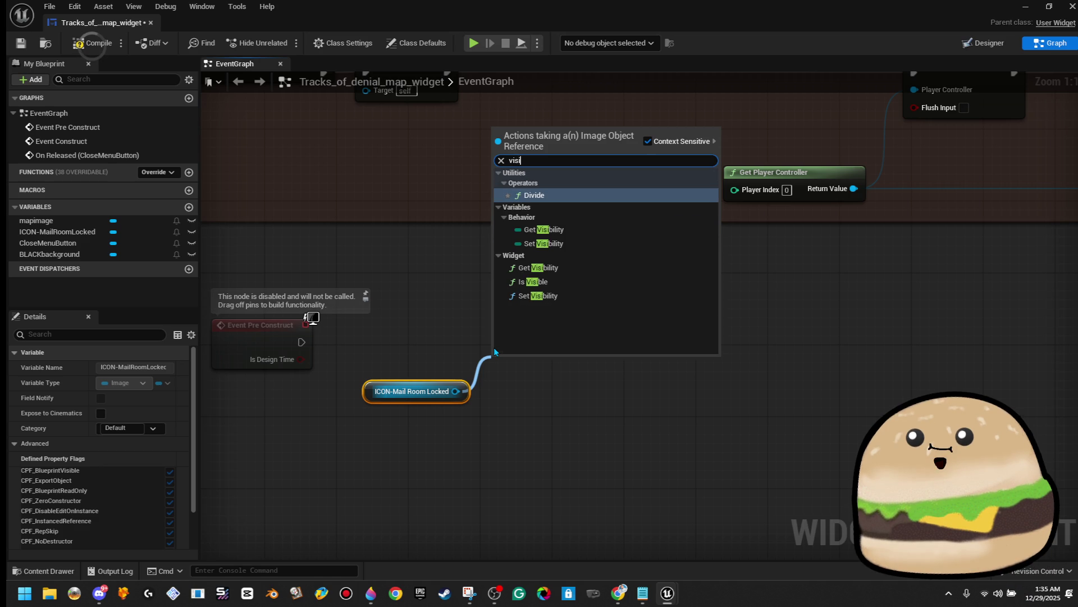
click(544, 296)
click(556, 431)
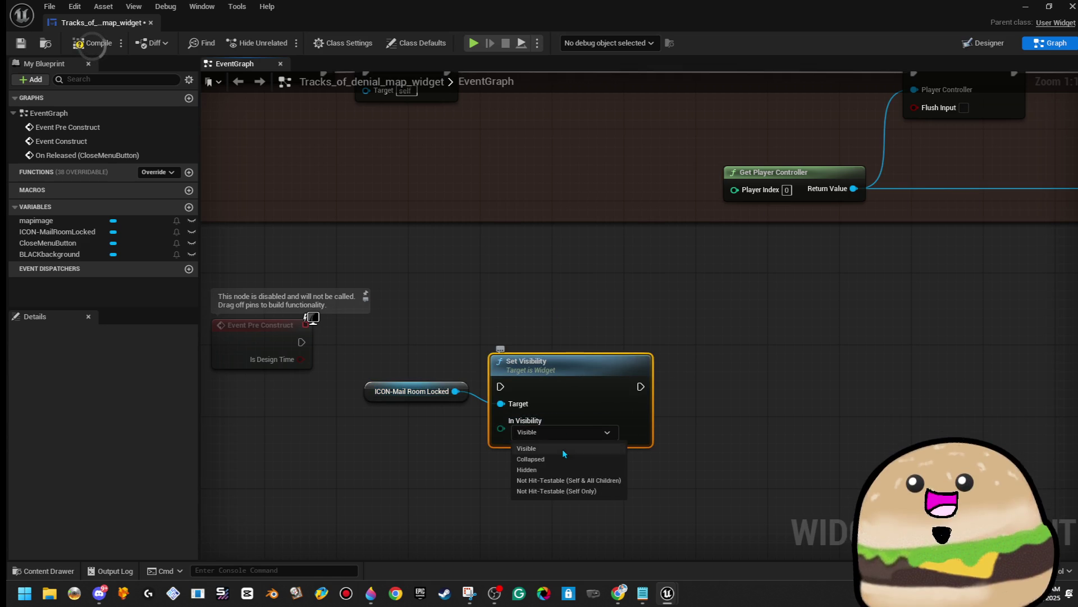
click(563, 469)
Step: Wire Event Pre Construct into the Set Visibility node and tidy its position
drag(564, 396, 565, 360)
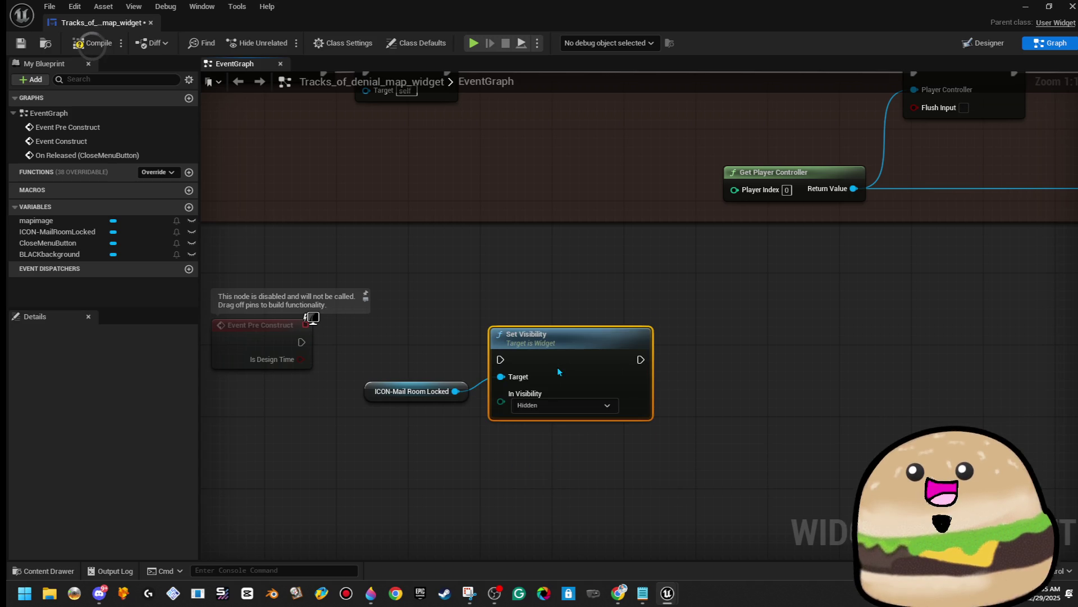
drag(500, 357, 302, 343)
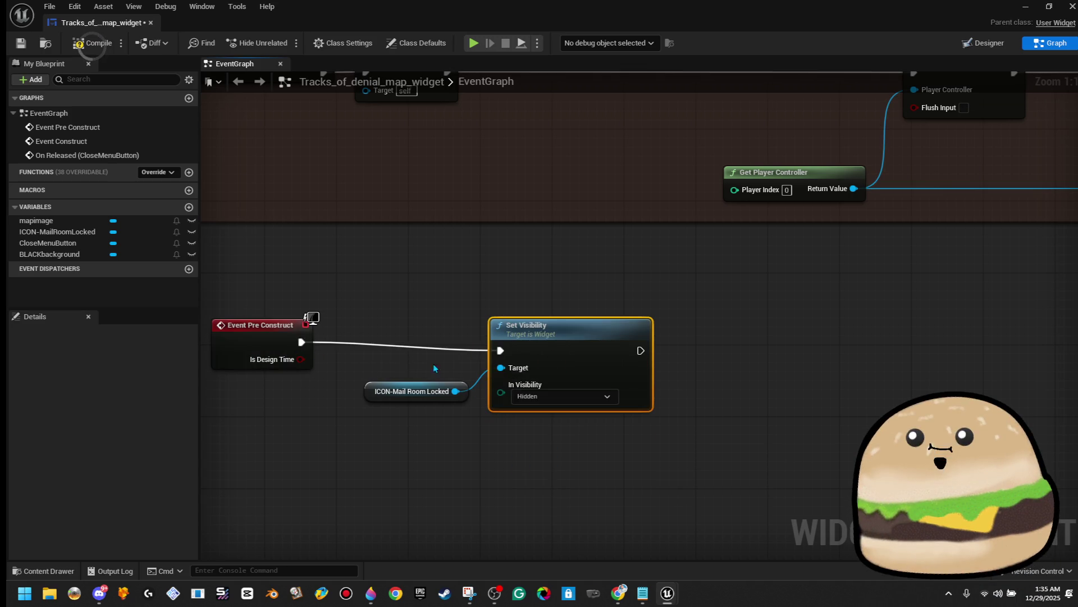
mouse_move(612, 364)
mouse_down()
mouse_move(613, 355)
mouse_move(742, 349)
mouse_up()
click(789, 351)
Step: Copy the Set Visibility node and the ICON-MailRoomLocked getter one at a time
right_click(696, 337)
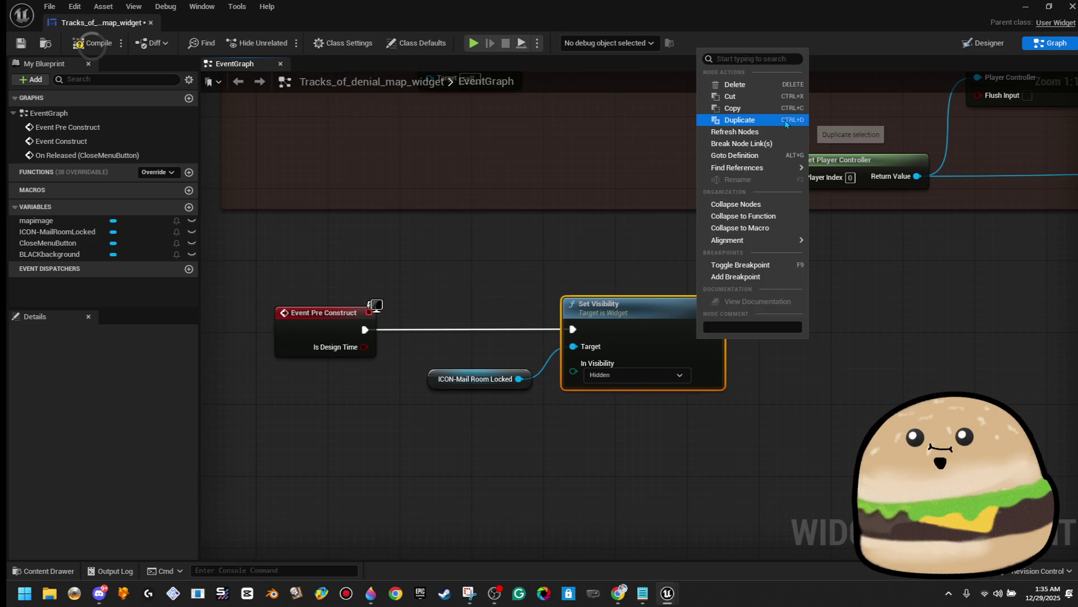
click(730, 107)
scroll(752, 335, down, 2)
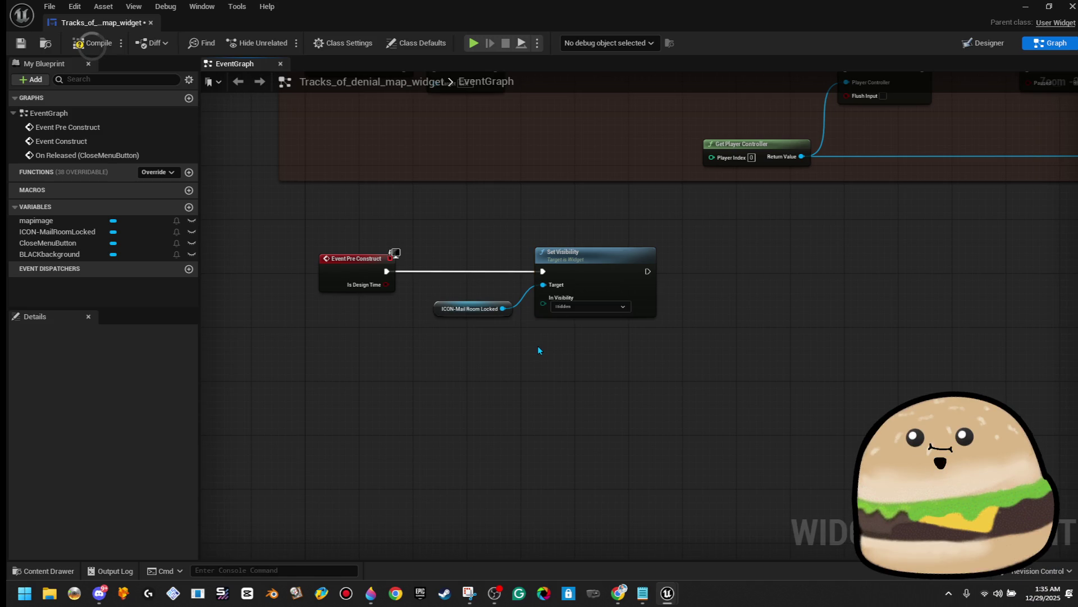
scroll(525, 365, down, 3)
drag(476, 352, 540, 330)
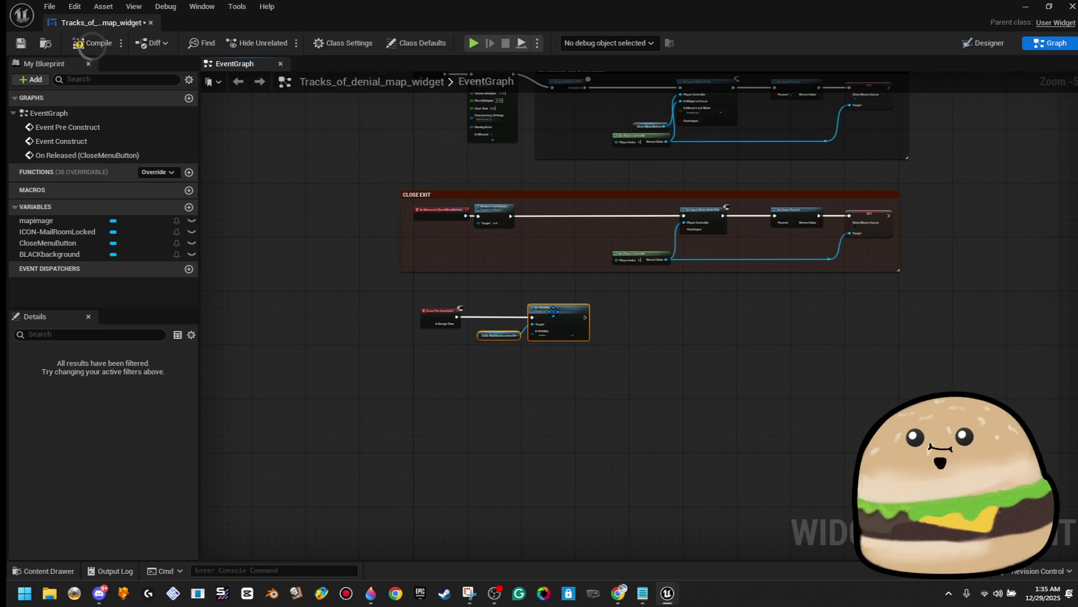
right_click(555, 315)
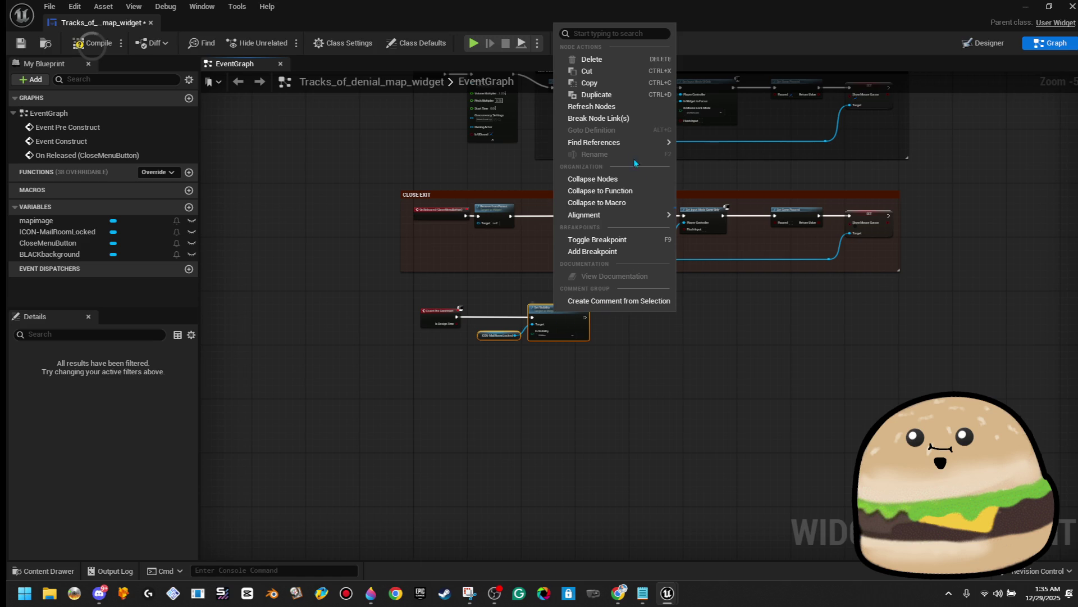
click(618, 83)
scroll(621, 323, up, 4)
Step: Copy the Set Visibility and icon nodes together and bring up the all-actions list
drag(622, 322, 706, 322)
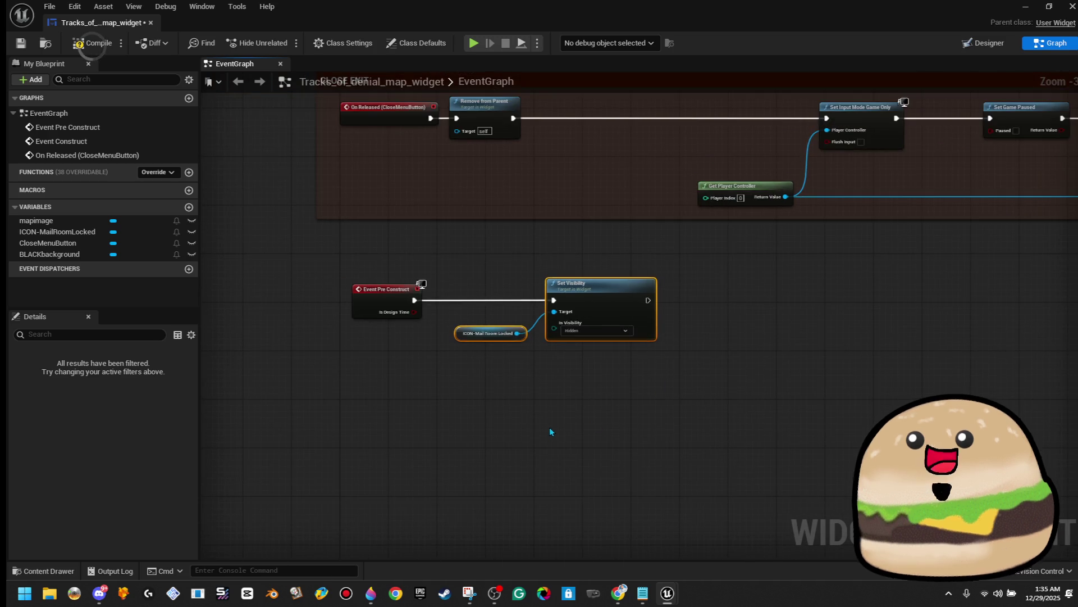
drag(426, 377, 605, 300)
right_click(612, 296)
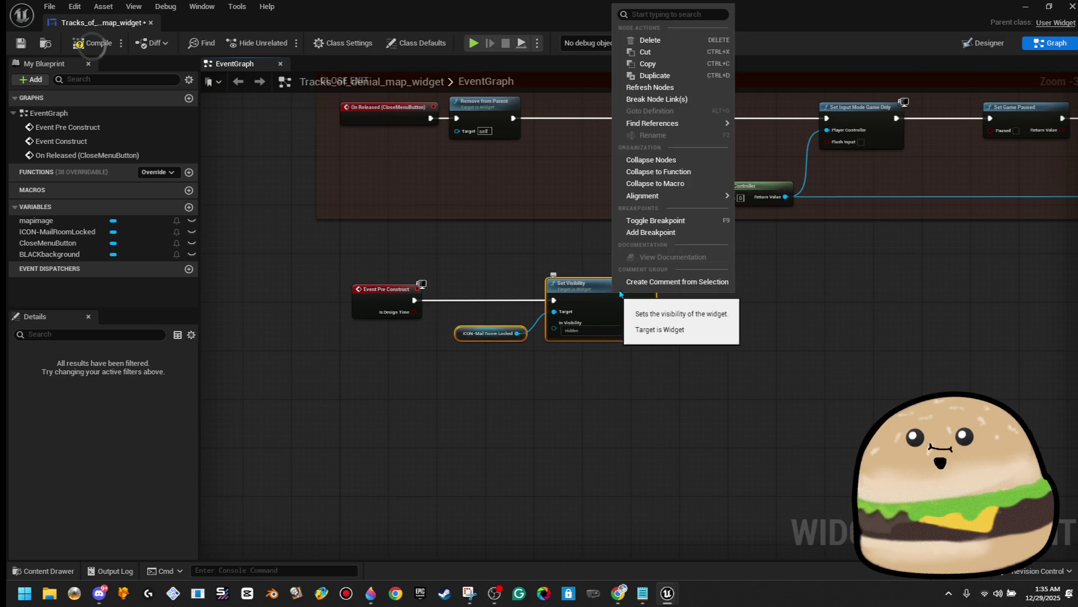
click(675, 62)
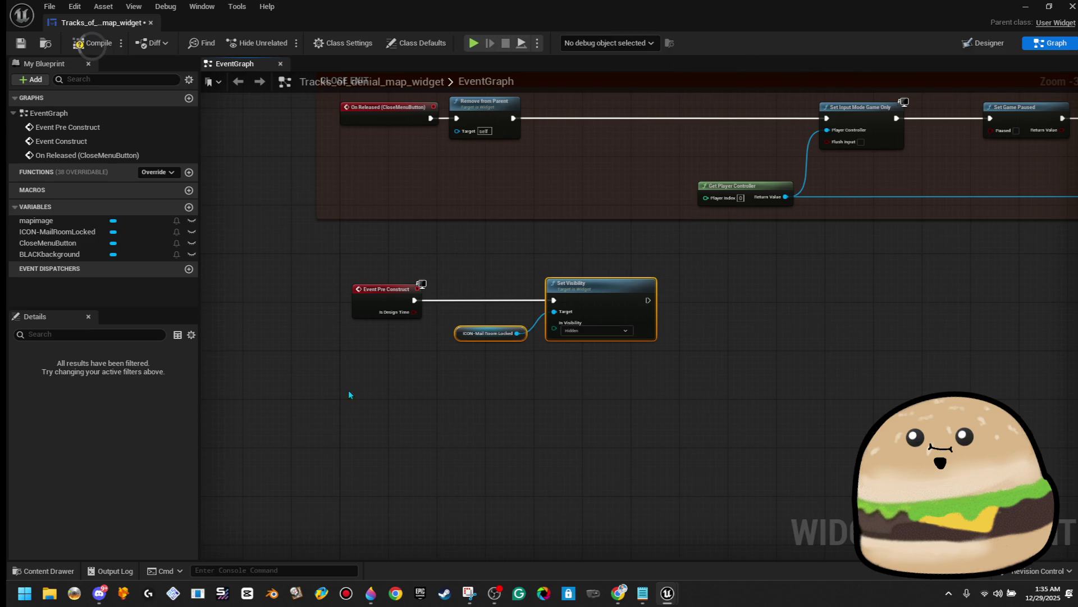
right_click(369, 367)
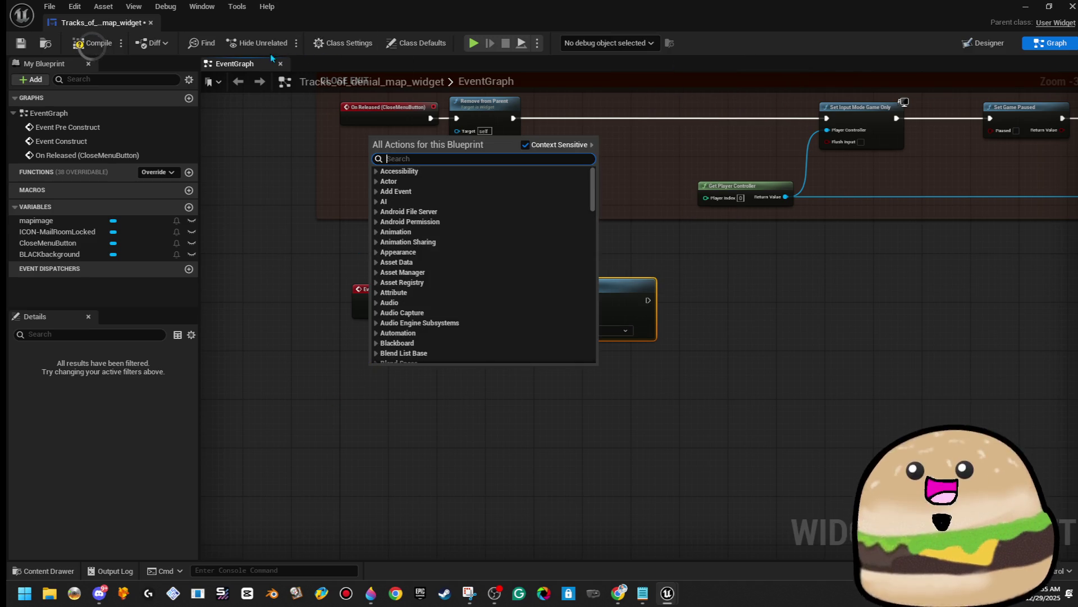
Step: Add Map_Call_Step_1 under Implemented Interfaces in Class Settings and place its Event Map Call Step 1 node
click(345, 47)
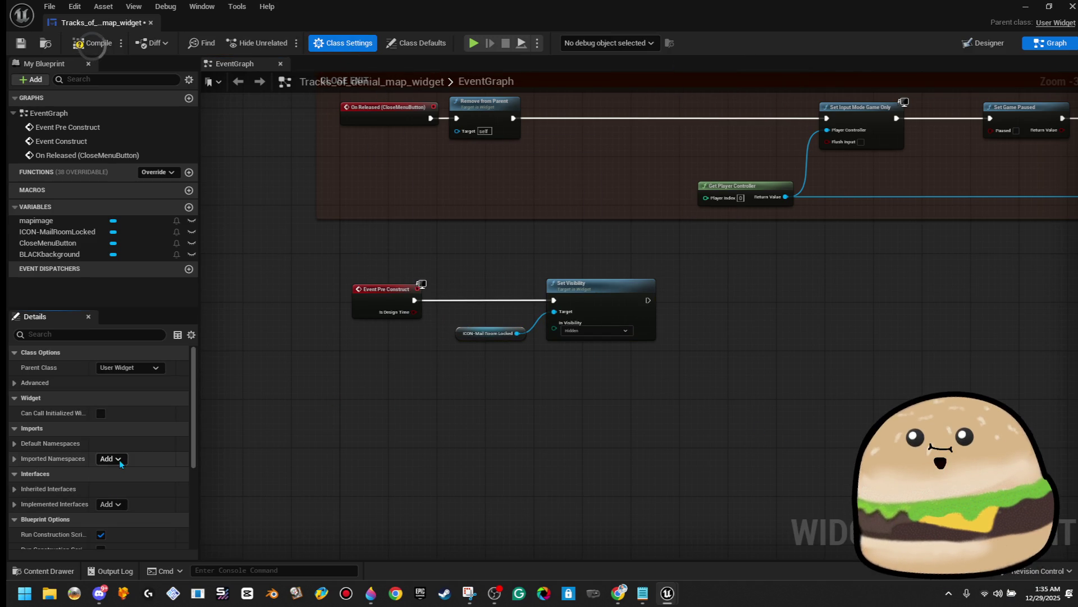
click(115, 505)
text(all 1)
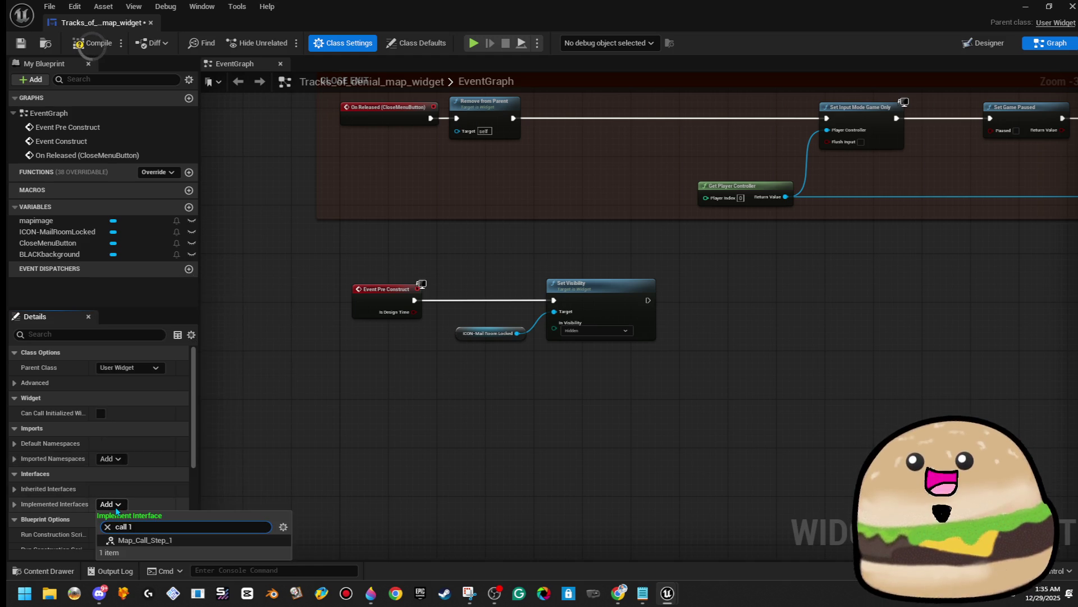
click(171, 539)
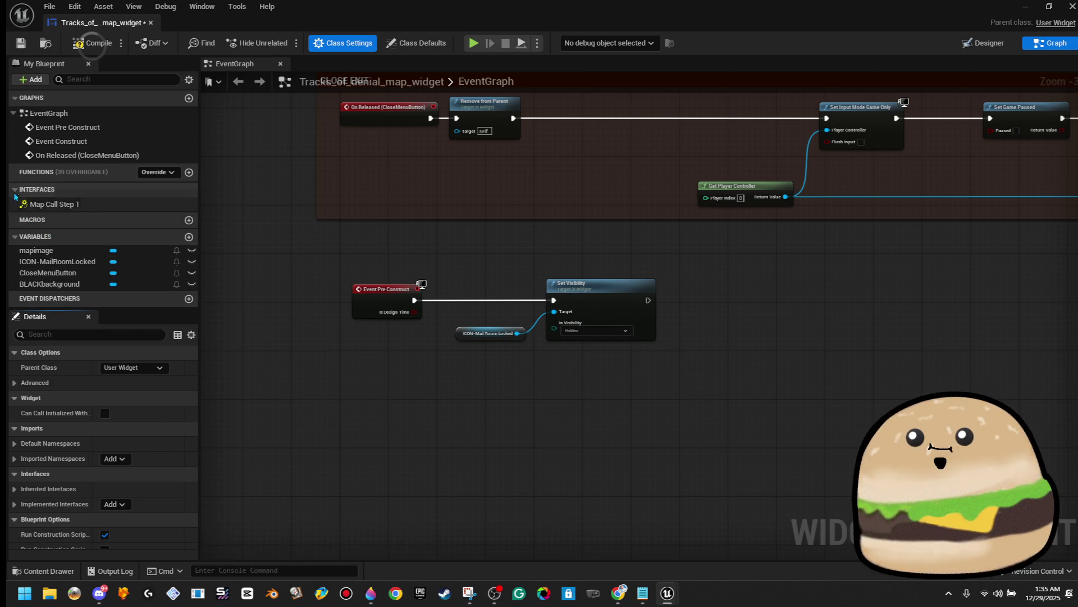
double_click(55, 204)
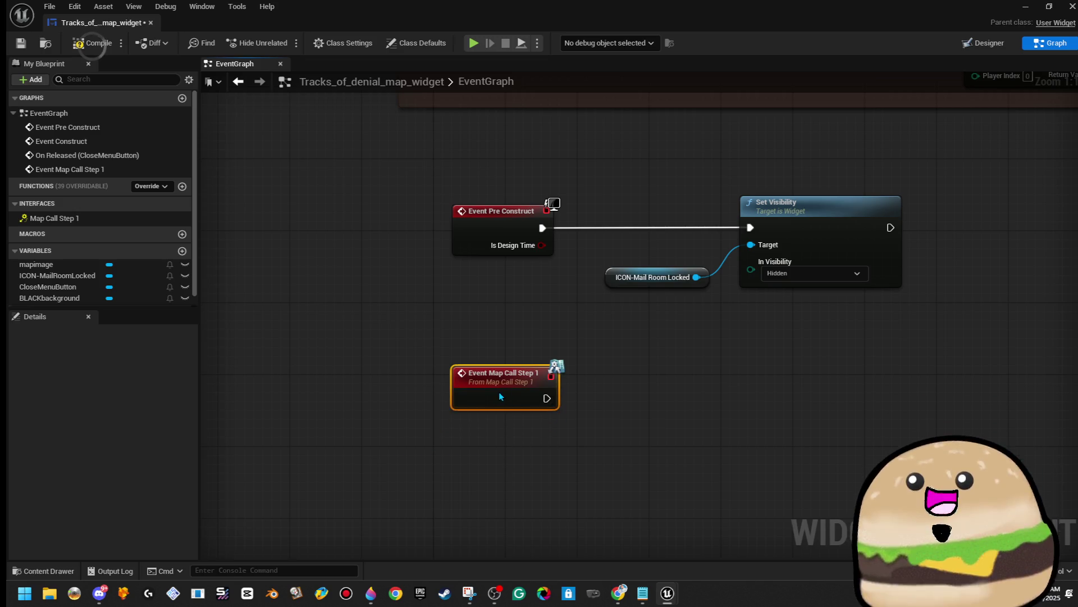
Step: Duplicate the Set Visibility and icon getter nodes beside Event Map Call Step 1
click(612, 399)
drag(601, 329, 441, 253)
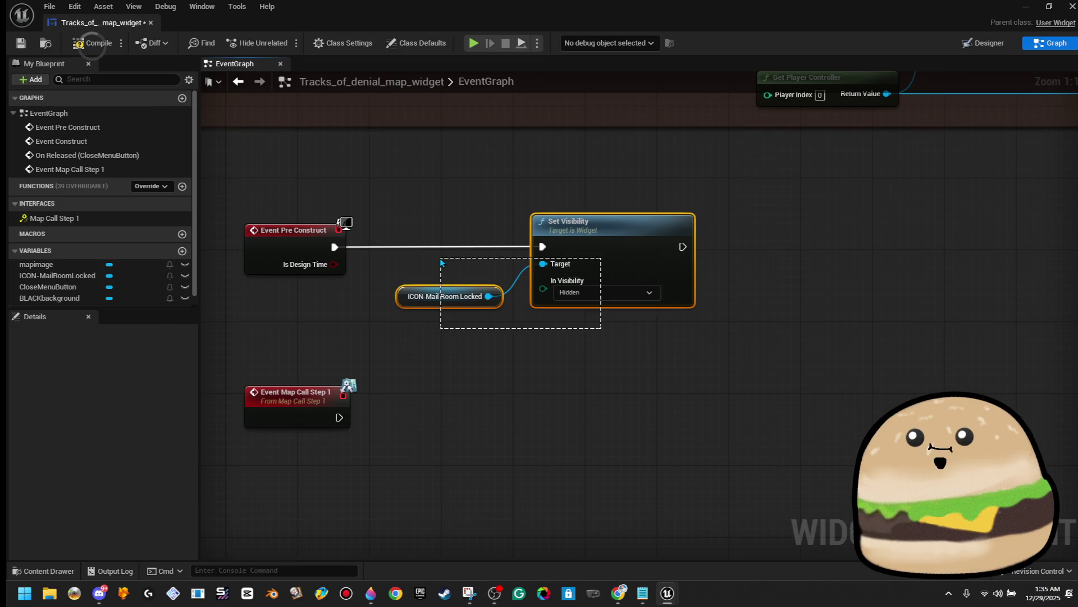
right_click(647, 259)
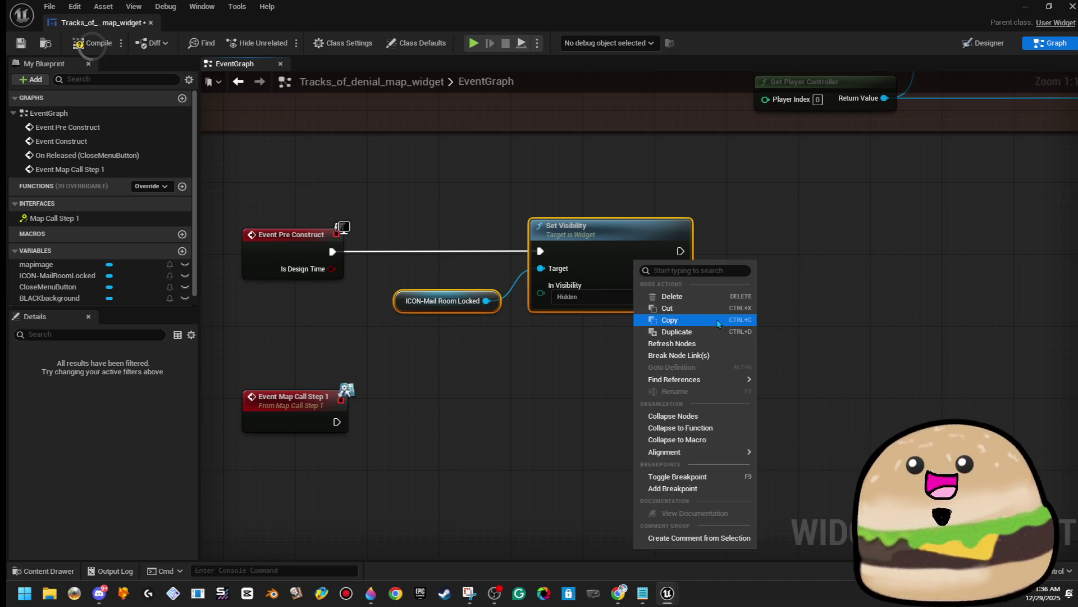
click(674, 318)
click(439, 401)
key(ctrl+v)
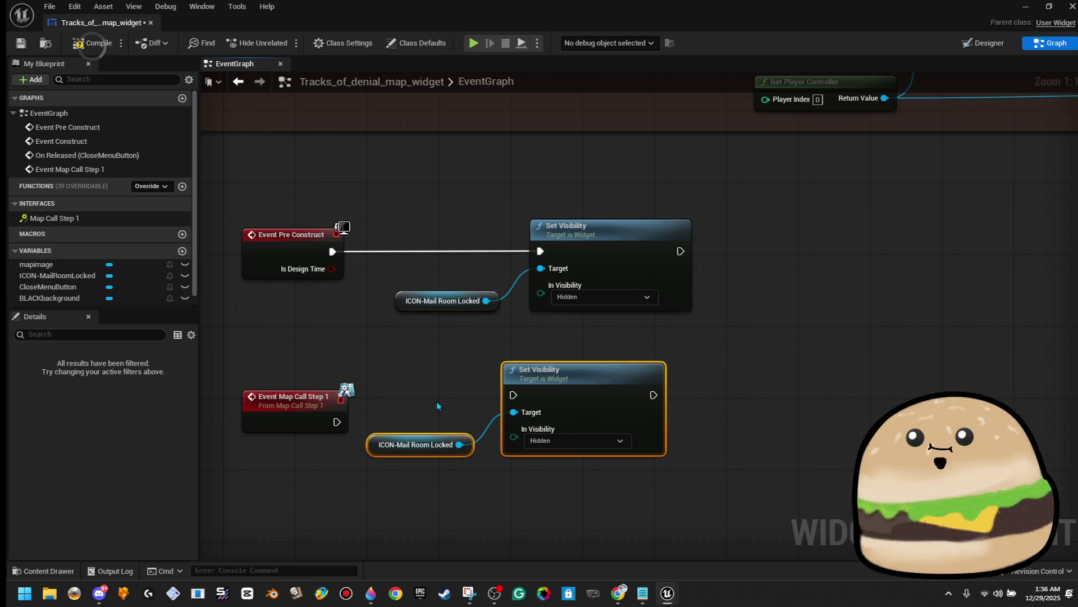
drag(625, 391, 661, 377)
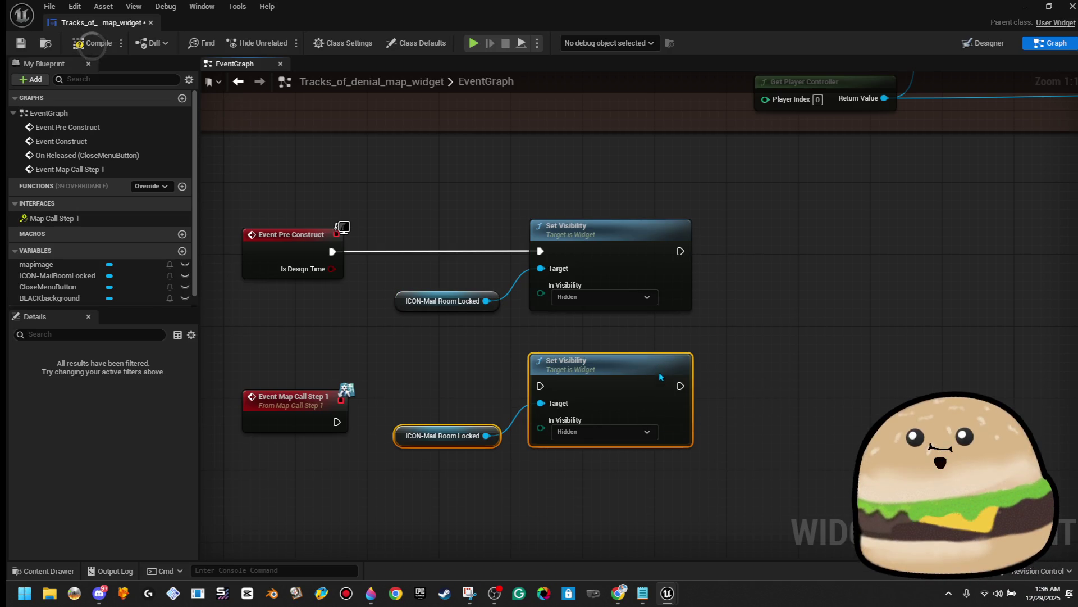
Step: Wire Event Map Call Step 1 to the copied Set Visibility node and set it to Visible
mouse_move(540, 386)
mouse_down()
mouse_move(416, 431)
mouse_move(337, 421)
mouse_up()
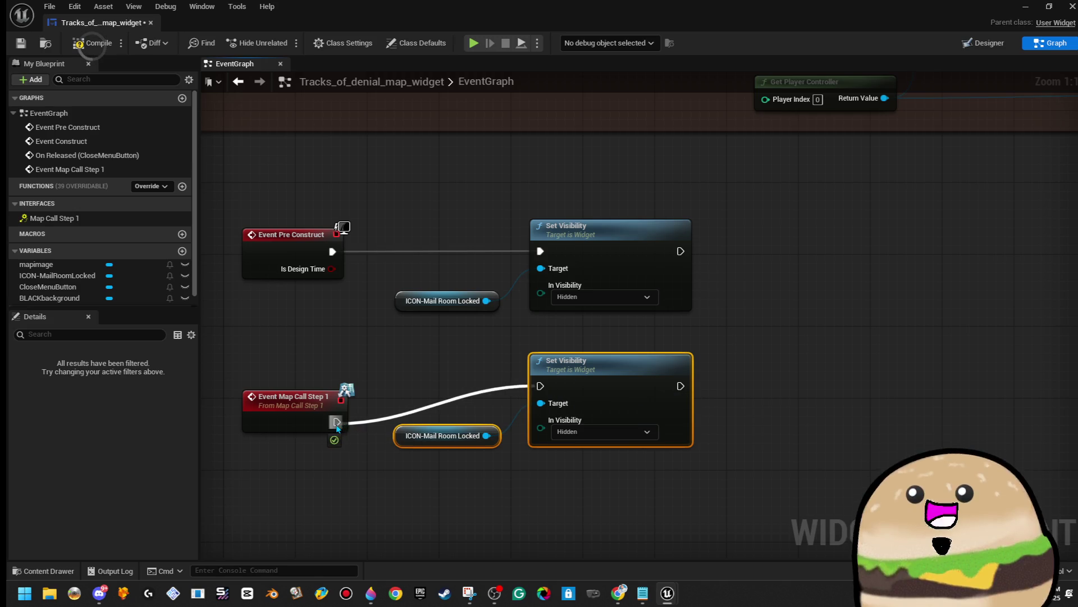
drag(545, 427, 544, 463)
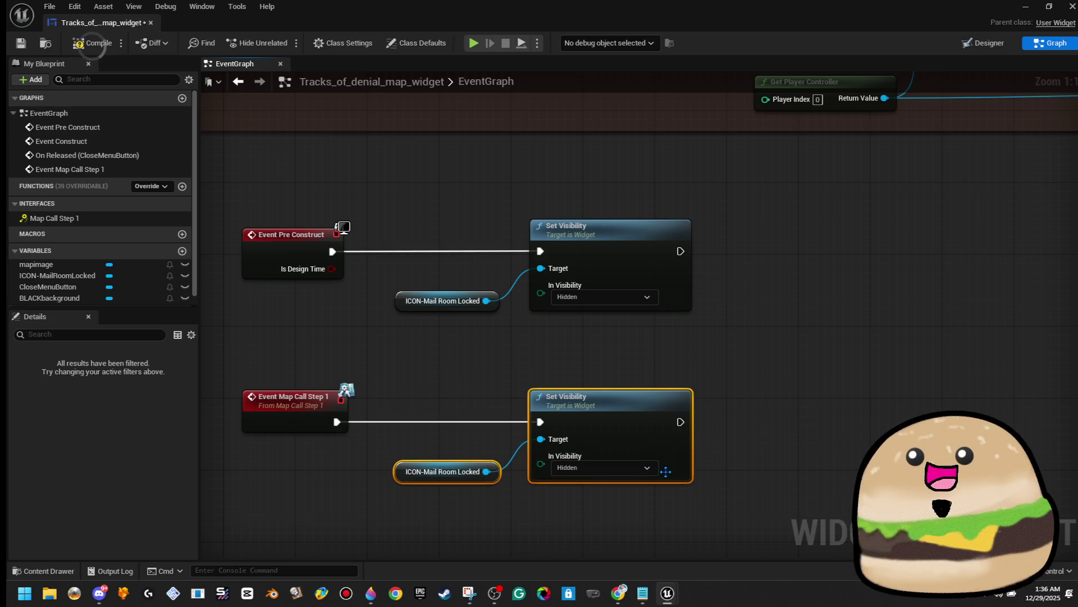
click(646, 468)
click(629, 483)
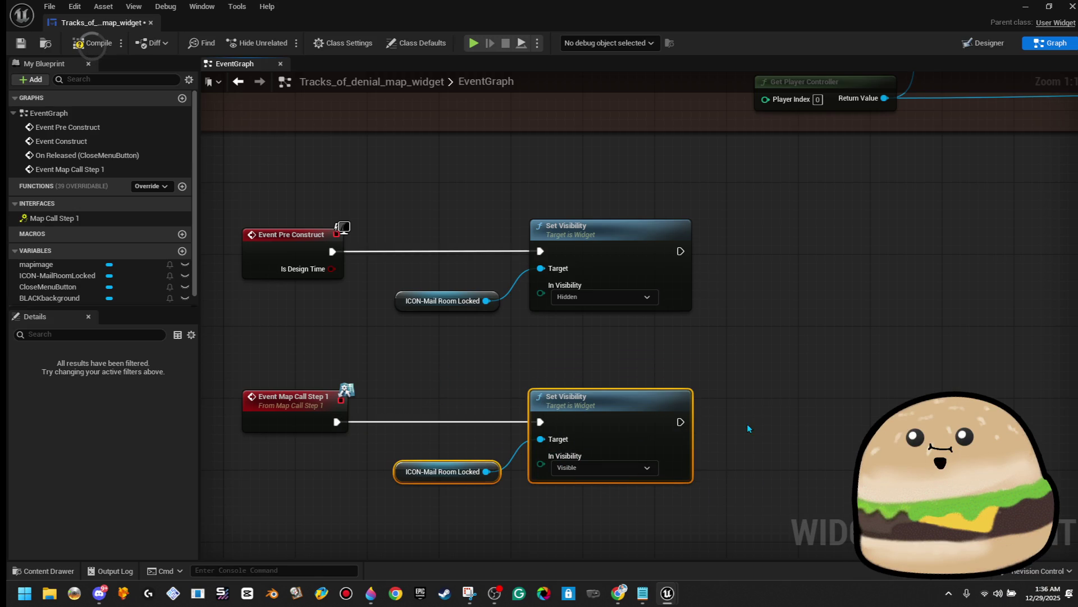
click(751, 420)
scroll(752, 422, down, 1)
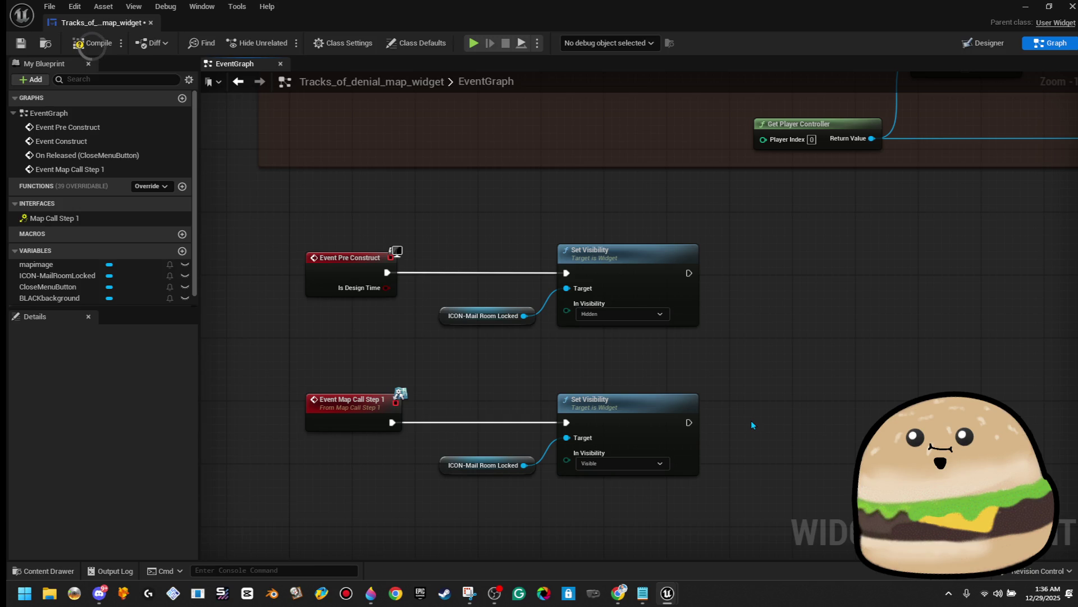
Step: Compile the map widget, close its editor, and focus the viewport on the mail room door
scroll(750, 420, down, 1)
scroll(751, 420, up, 1)
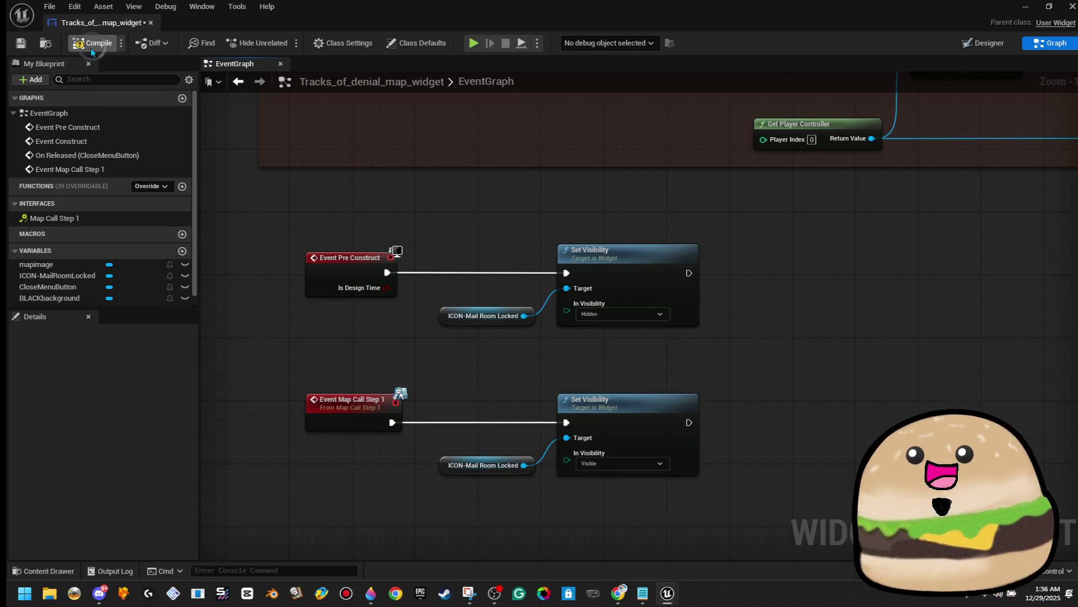
click(92, 50)
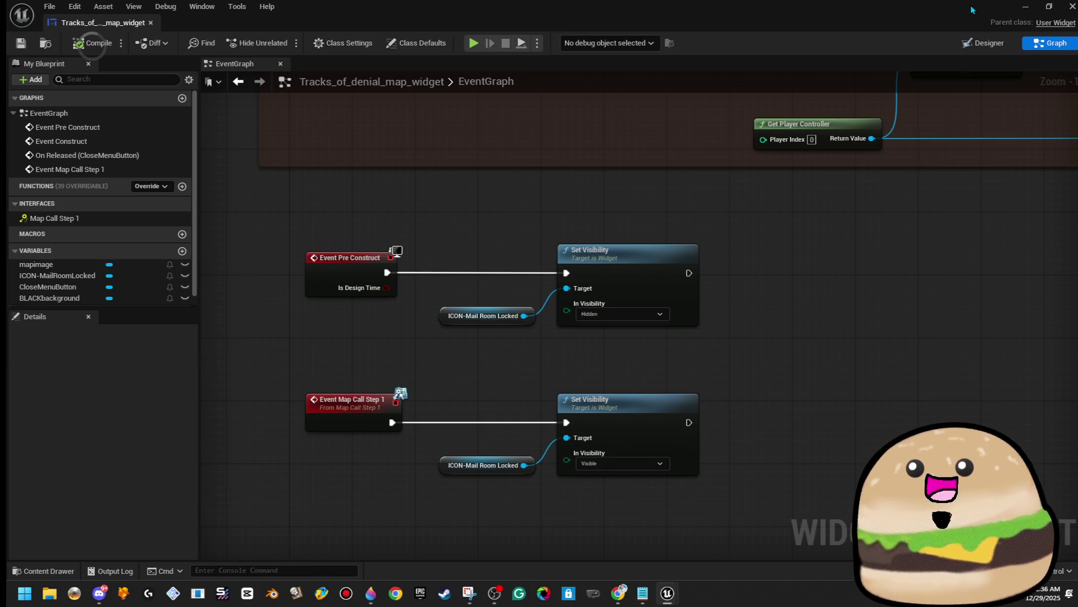
click(1026, 7)
key(f)
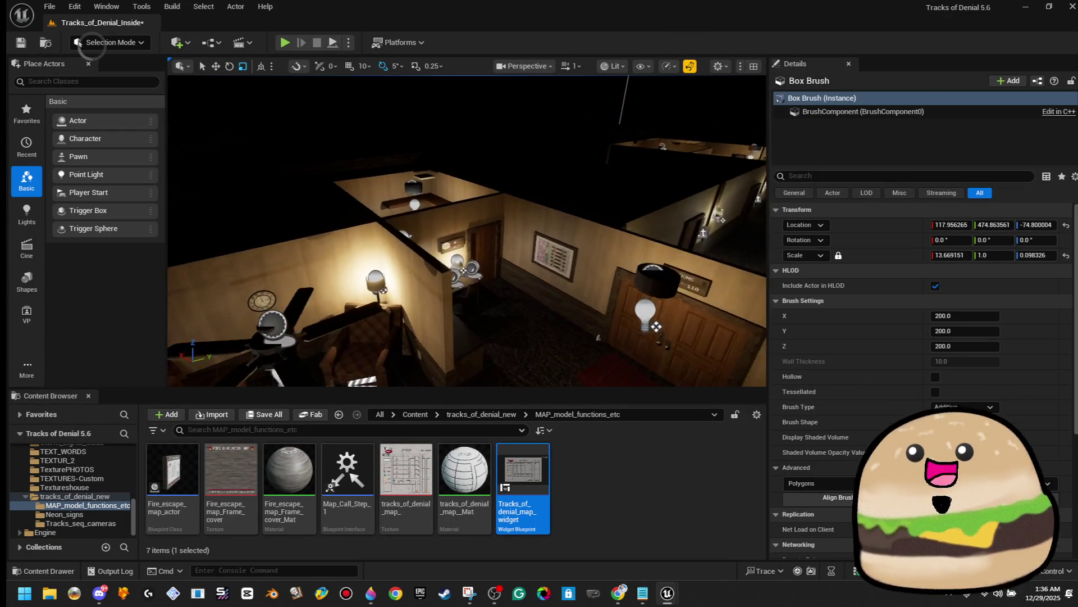
Step: Review the Tracks_of_denial_door_LOCKED blueprint's BeginPlay, Move Component To and COLLISION logic, then close it
right_click(472, 206)
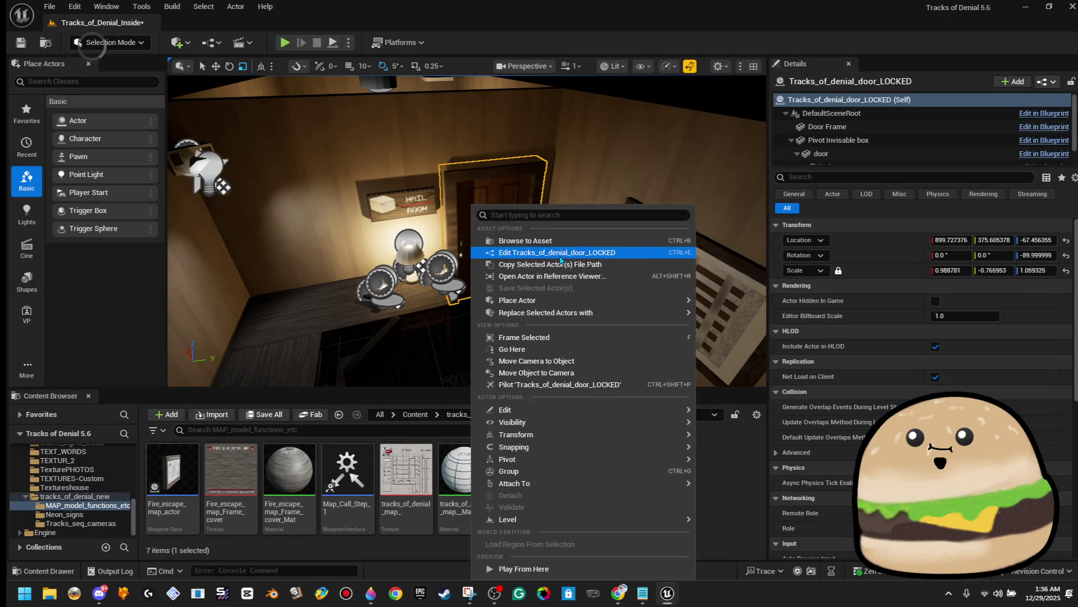
click(560, 253)
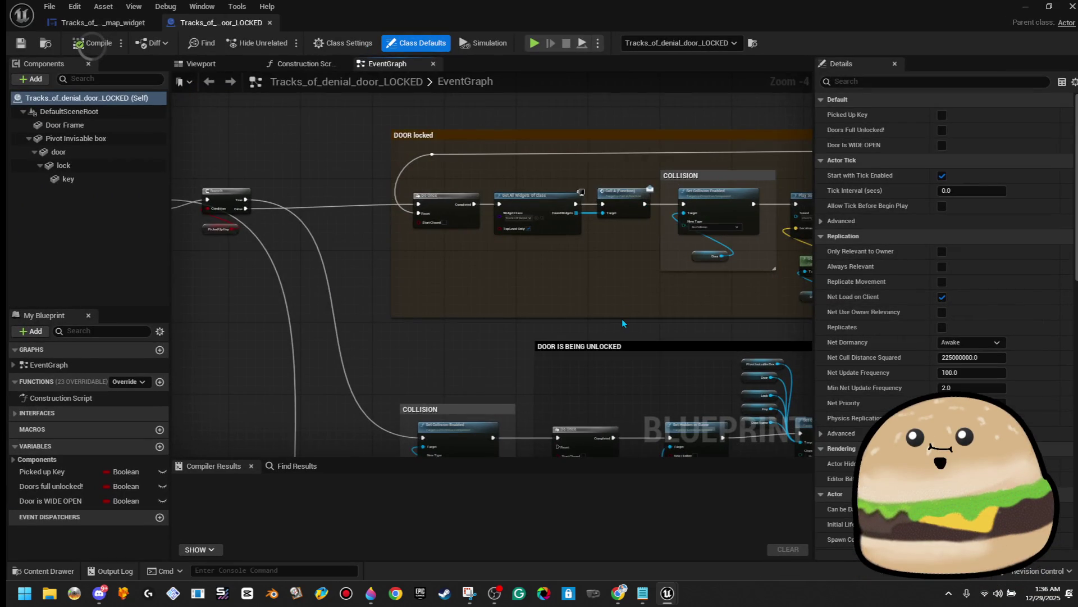
scroll(622, 319, down, 4)
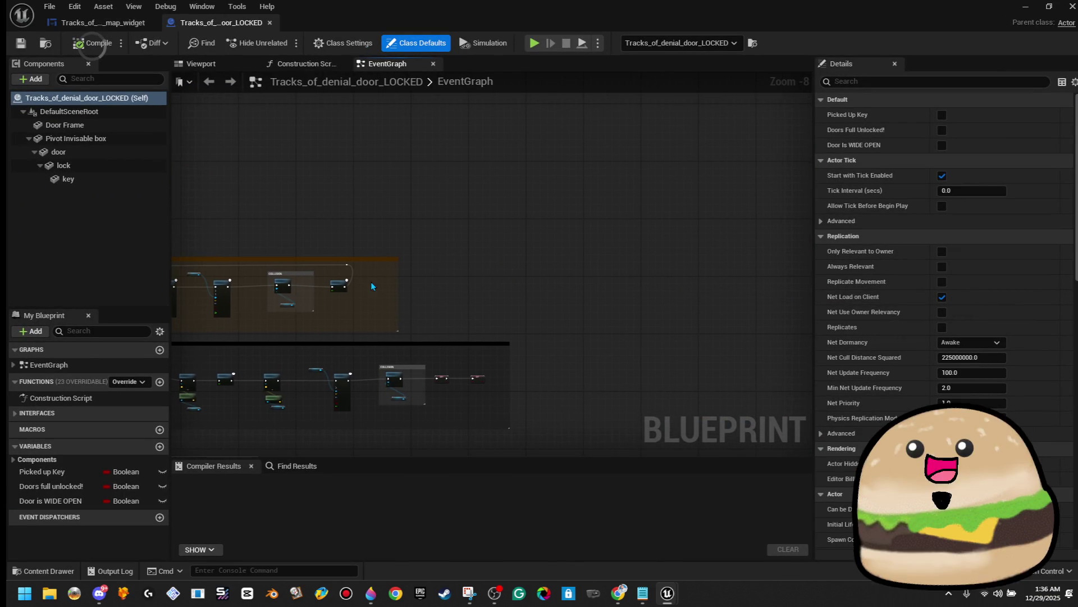
scroll(378, 285, up, 4)
drag(330, 297, 558, 303)
drag(492, 280, 634, 381)
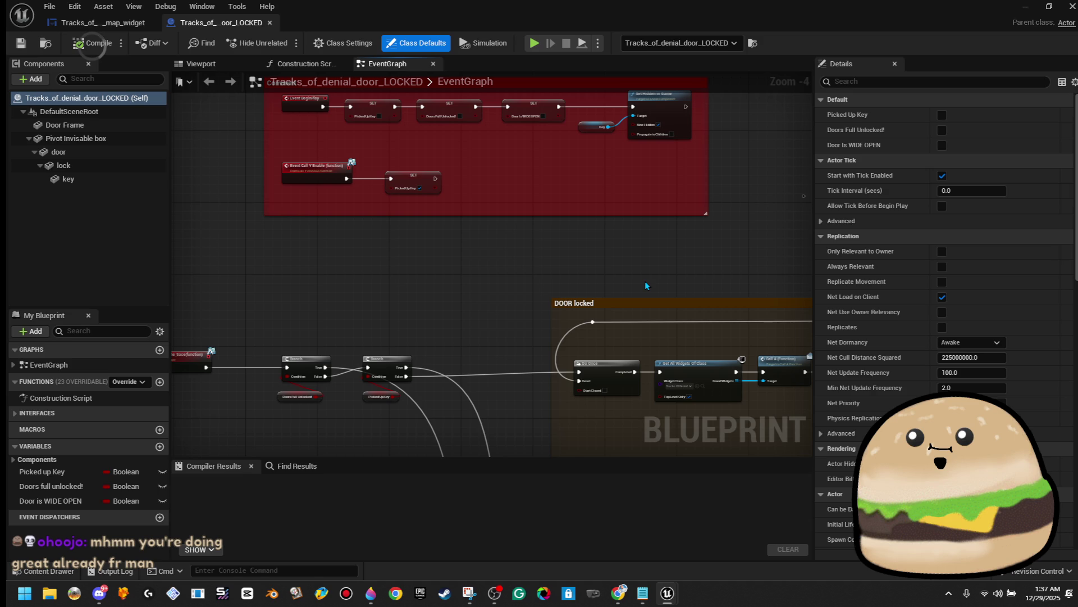
mouse_move(727, 349)
mouse_down()
mouse_move(405, 311)
mouse_move(281, 281)
mouse_up()
drag(382, 290, 236, 298)
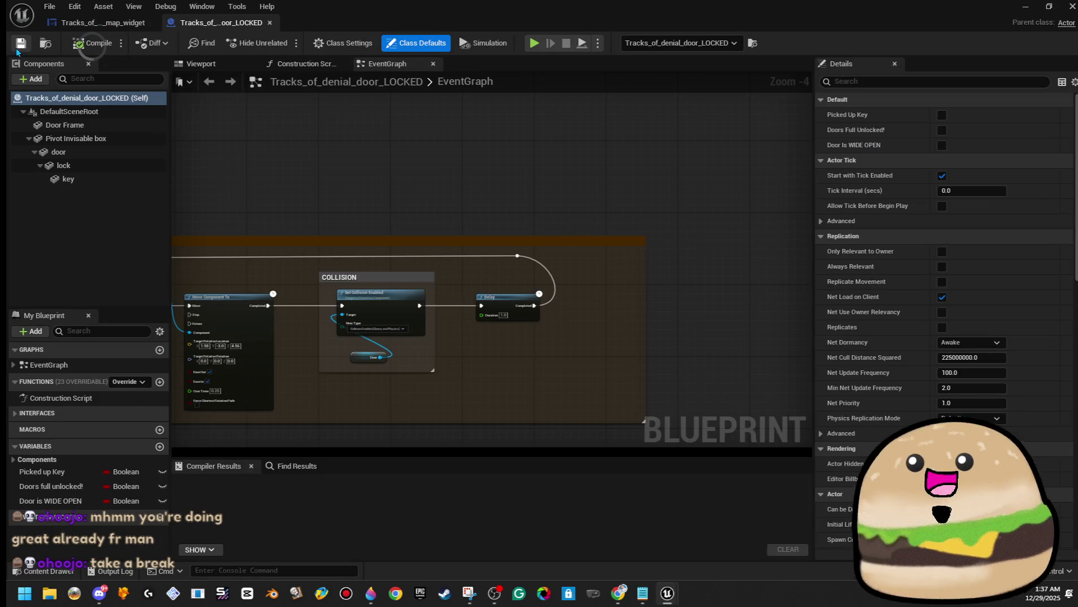
click(269, 23)
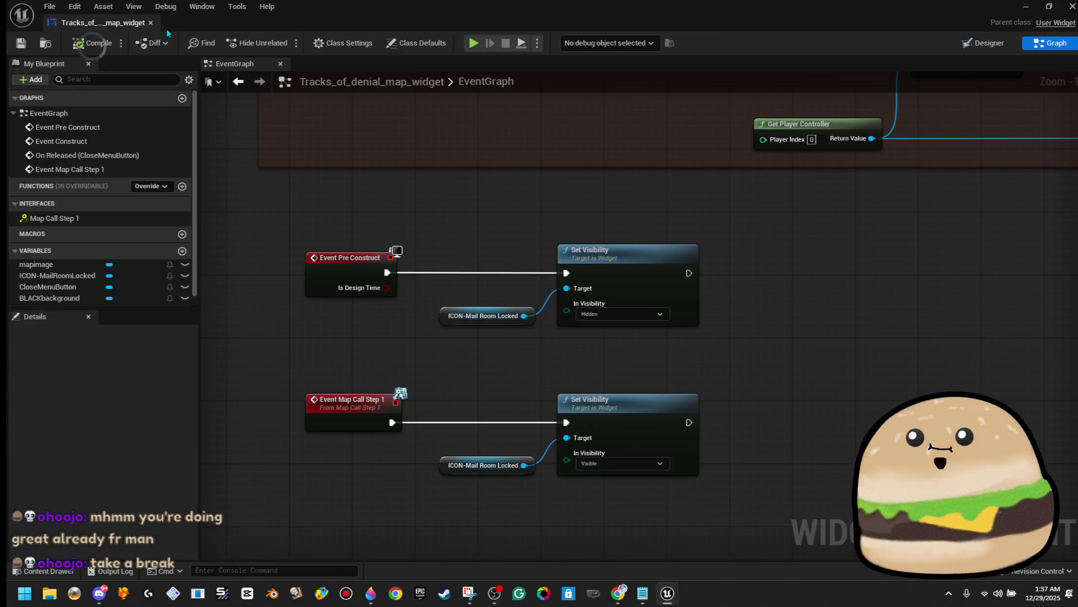
Step: Close the map widget blueprint and start a fullscreen Play From Here session
click(151, 23)
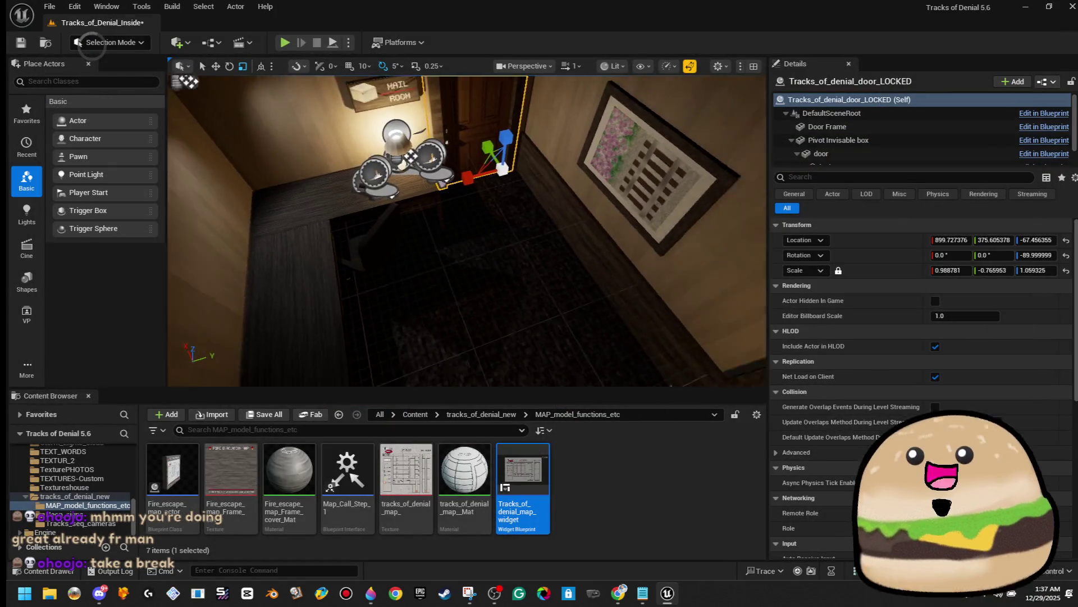
right_click(429, 205)
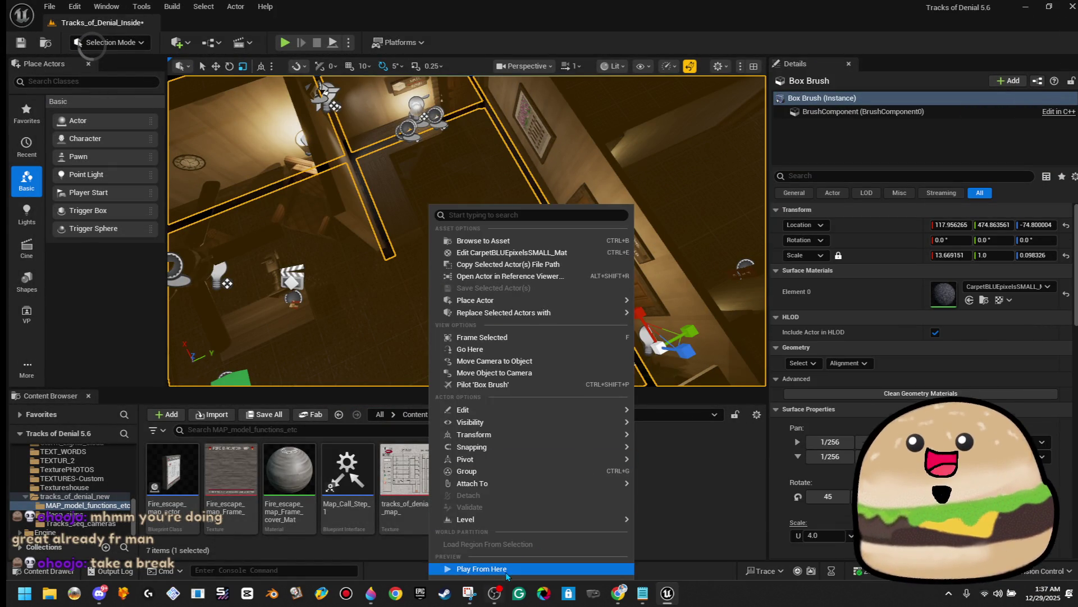
key(Escape)
key(alt+p)
key(F11)
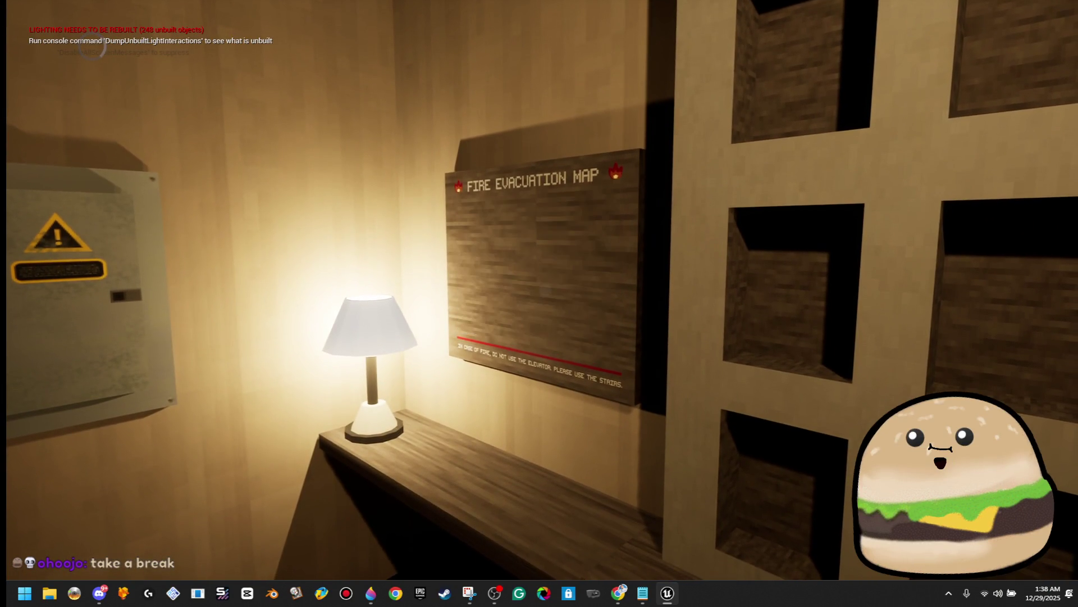
Step: Toggle the motel floor map in the corridor and lobby, then open the double doors
key(m)
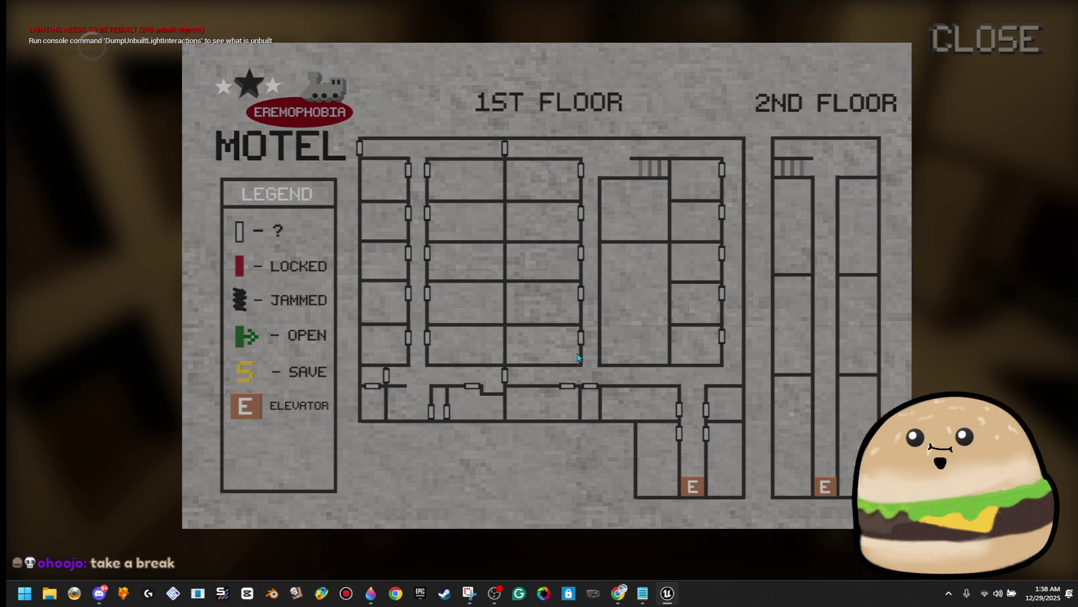
click(986, 38)
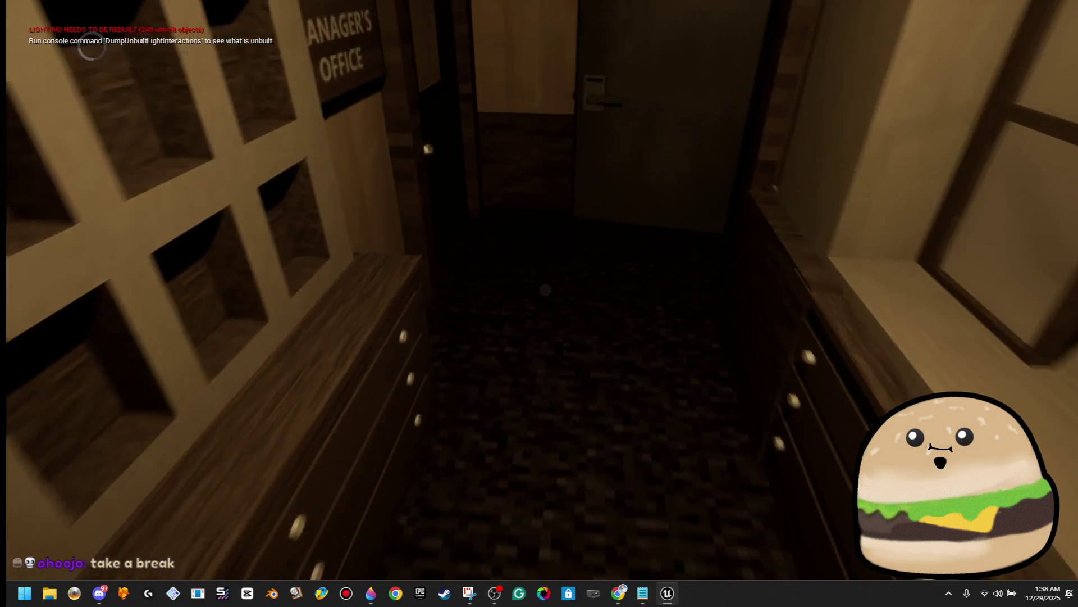
key(w)
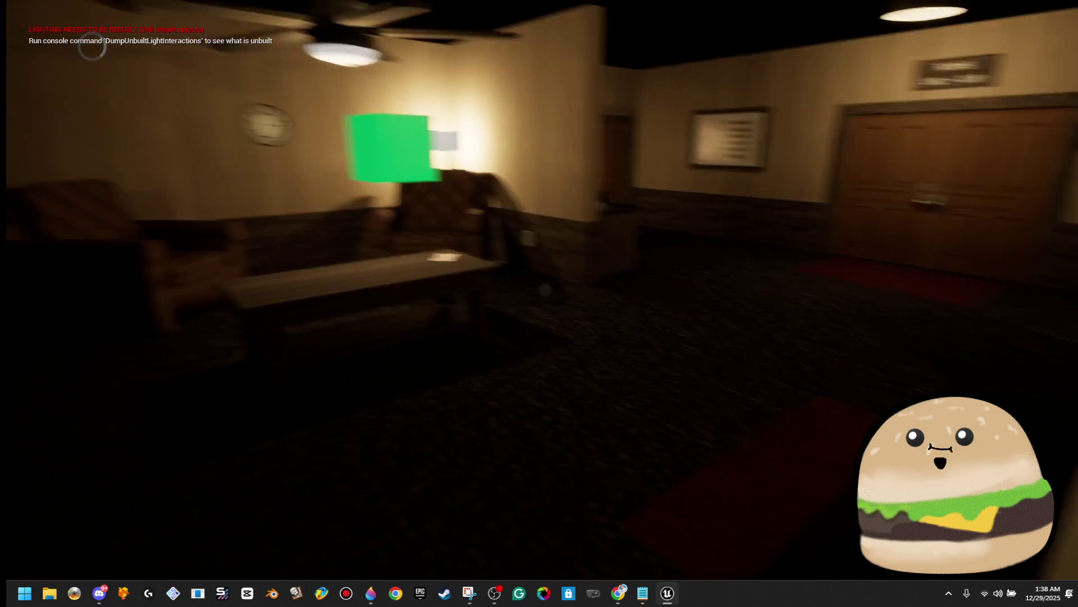
key(m)
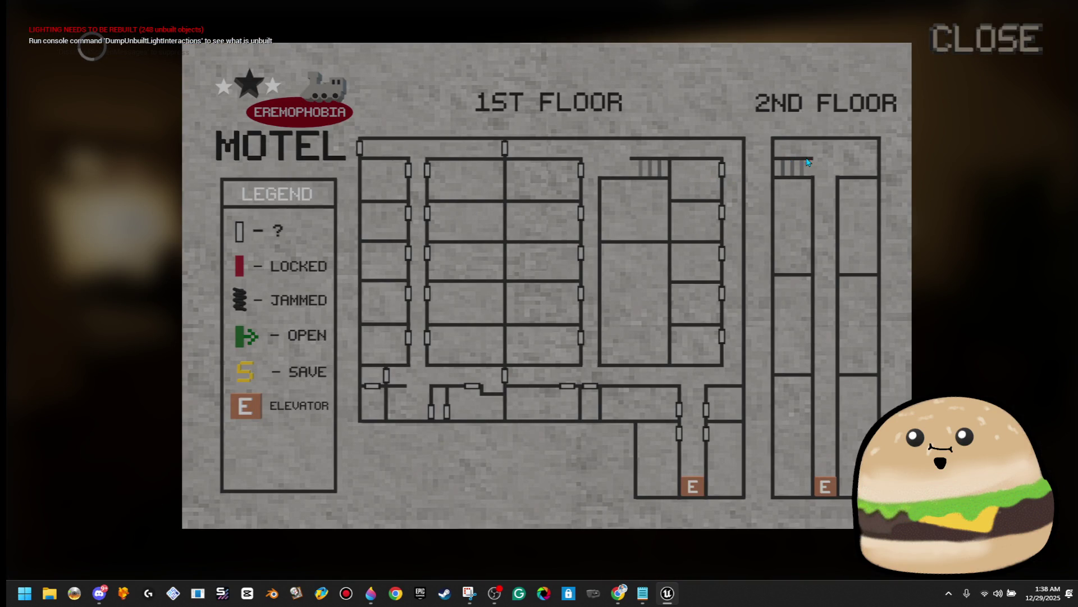
key(m)
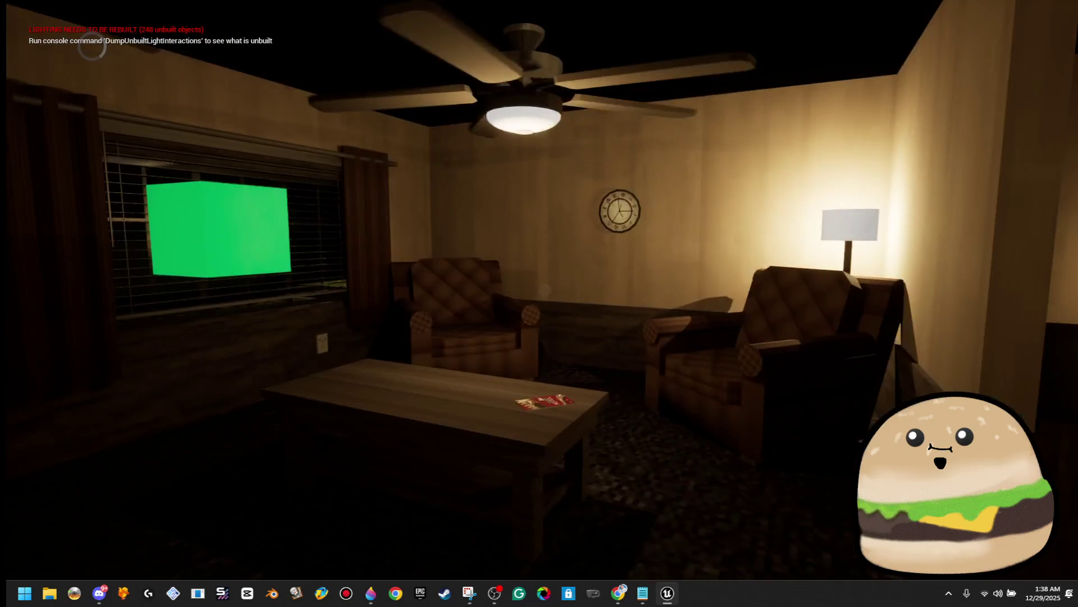
key(m)
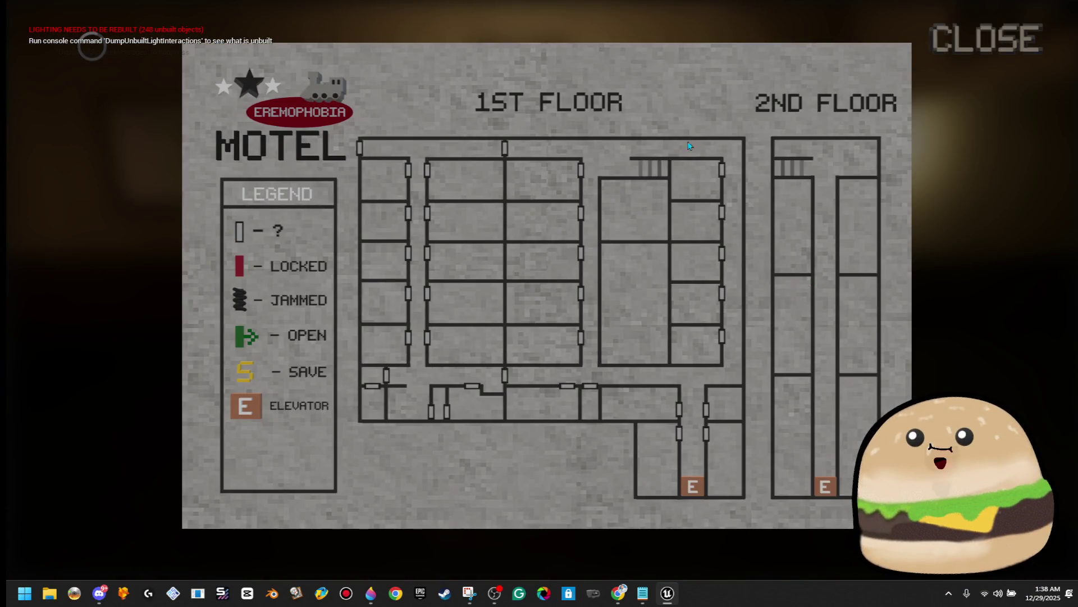
click(987, 39)
key(w)
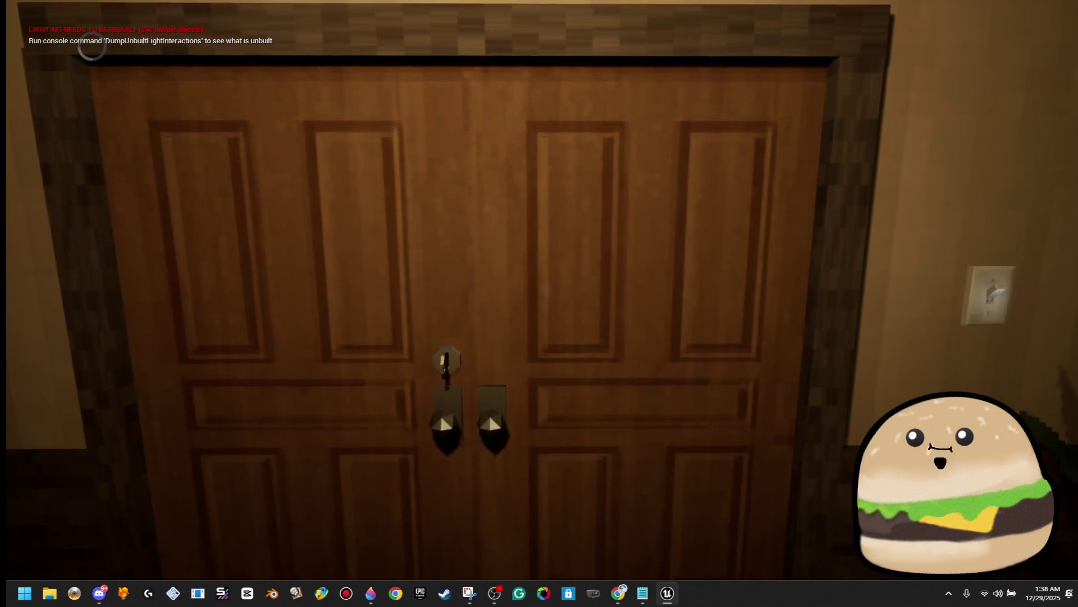
key(e)
Step: Check the floor map in the hallway and motel room, then stop the play session
key(m)
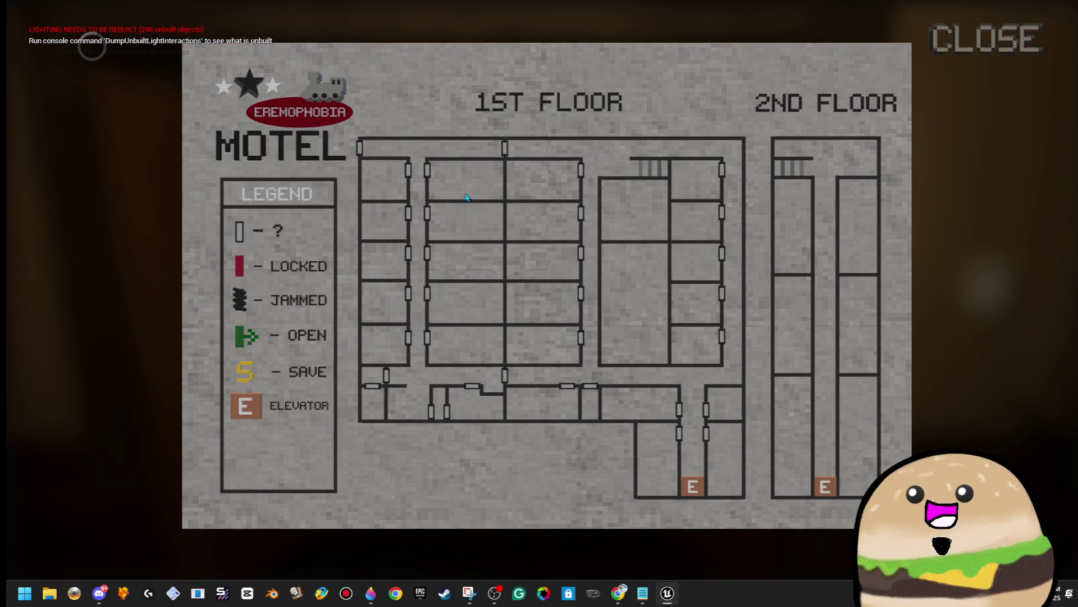
click(987, 38)
key(w)
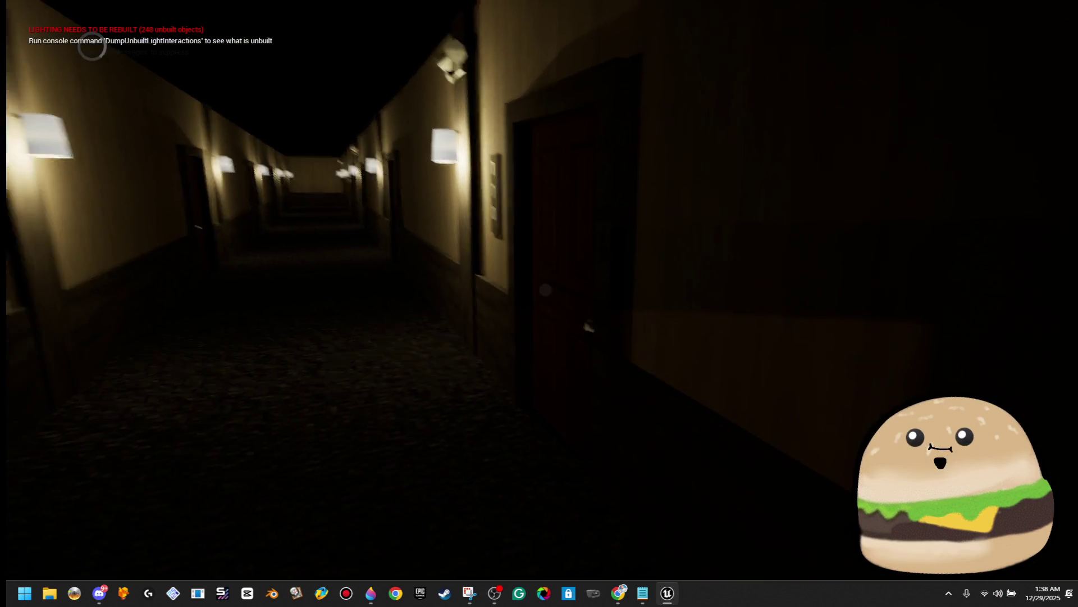
key(w)
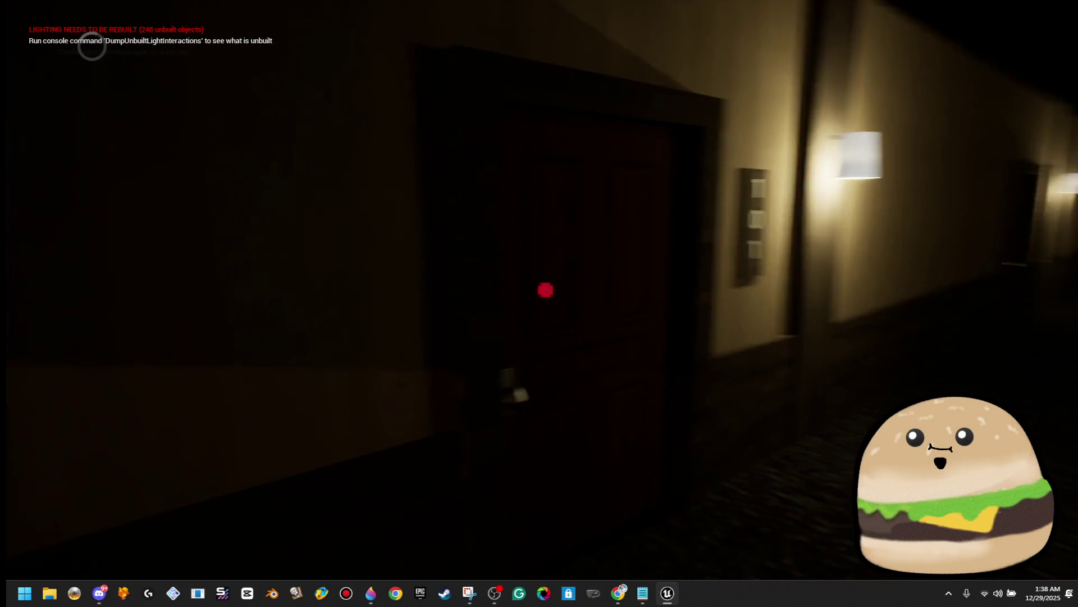
key(m)
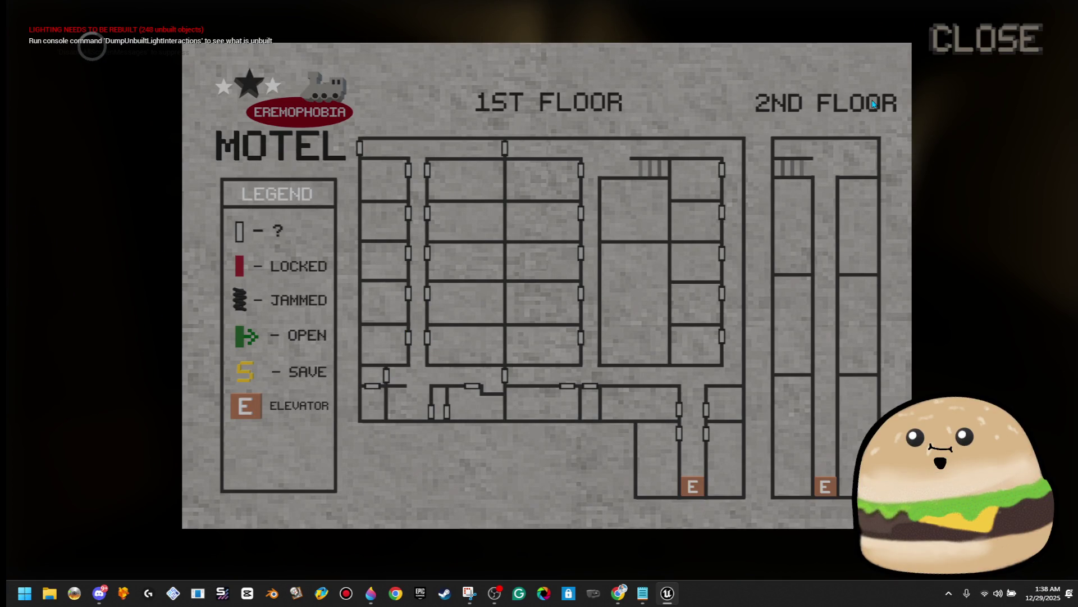
click(985, 38)
key(w)
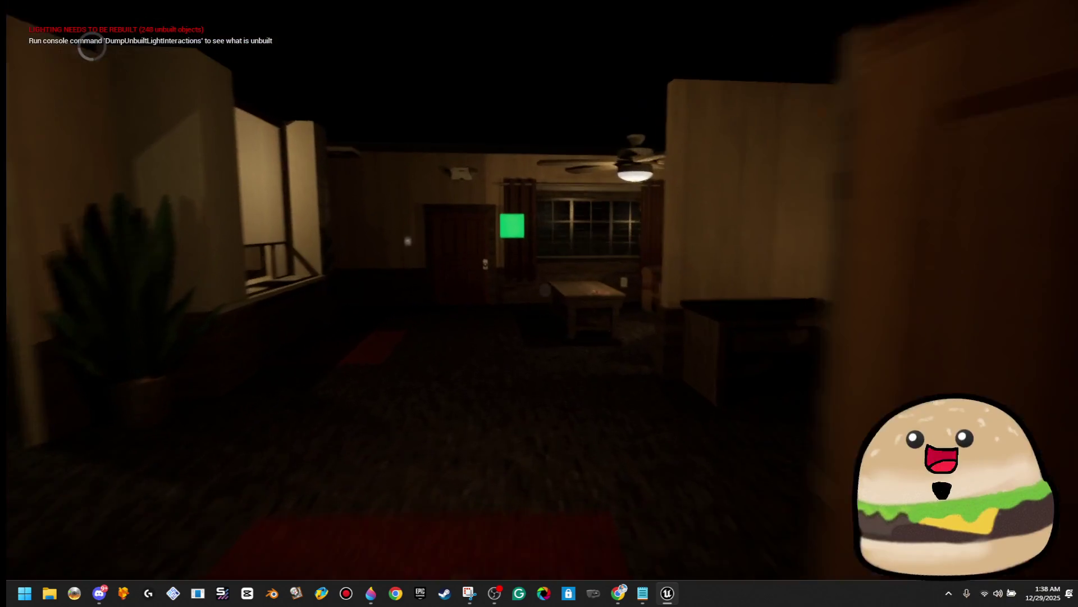
key(m)
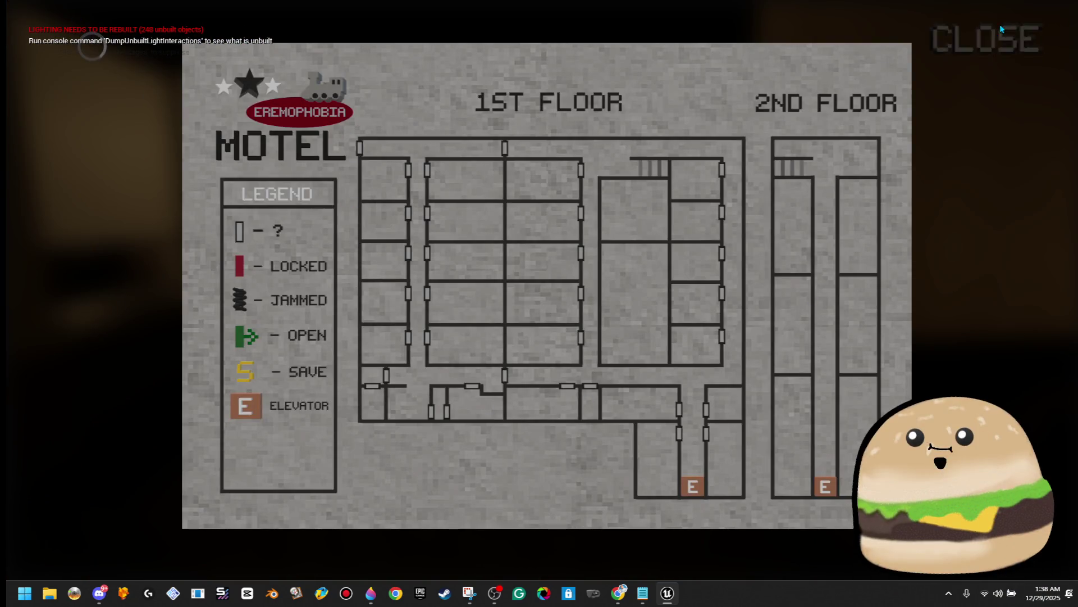
click(1002, 29)
key(Escape)
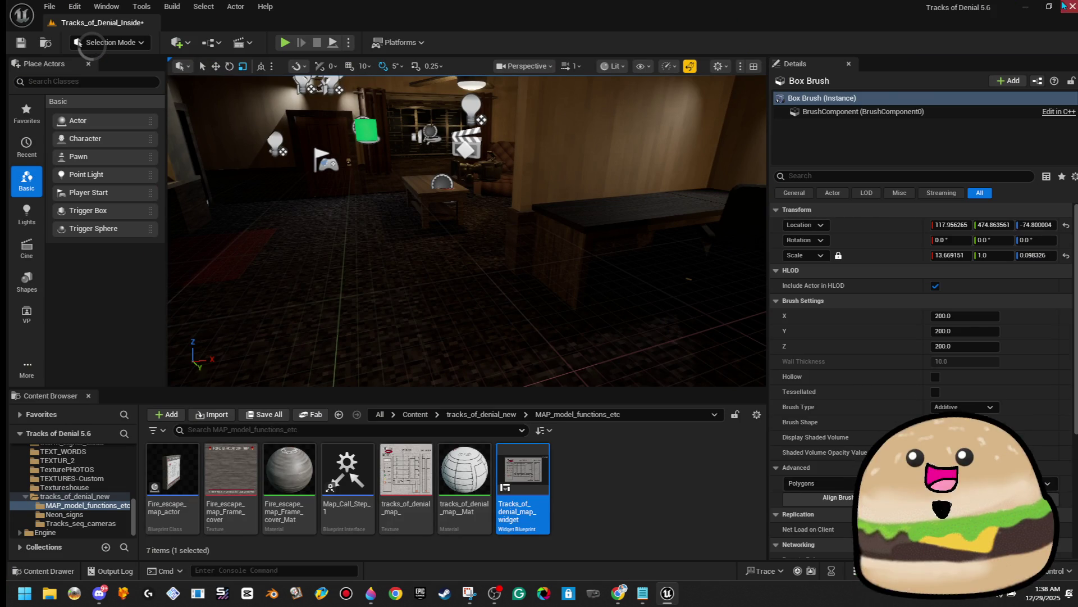
Step: Save the Tracks_of_Denial_Inside level and quit the editor, confirming the Save Content prompt
click(21, 42)
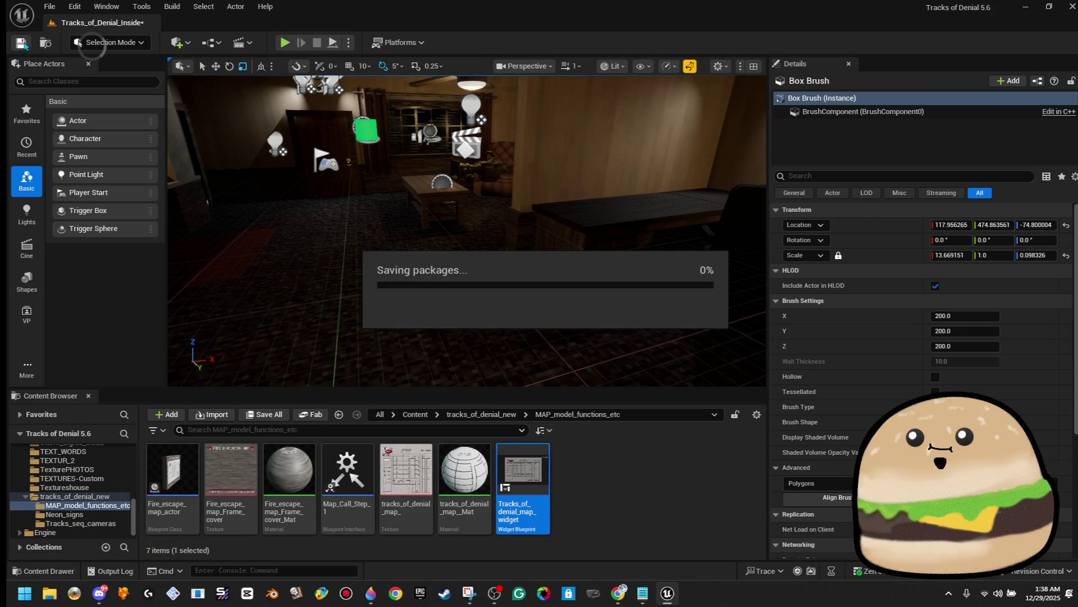
click(1064, 11)
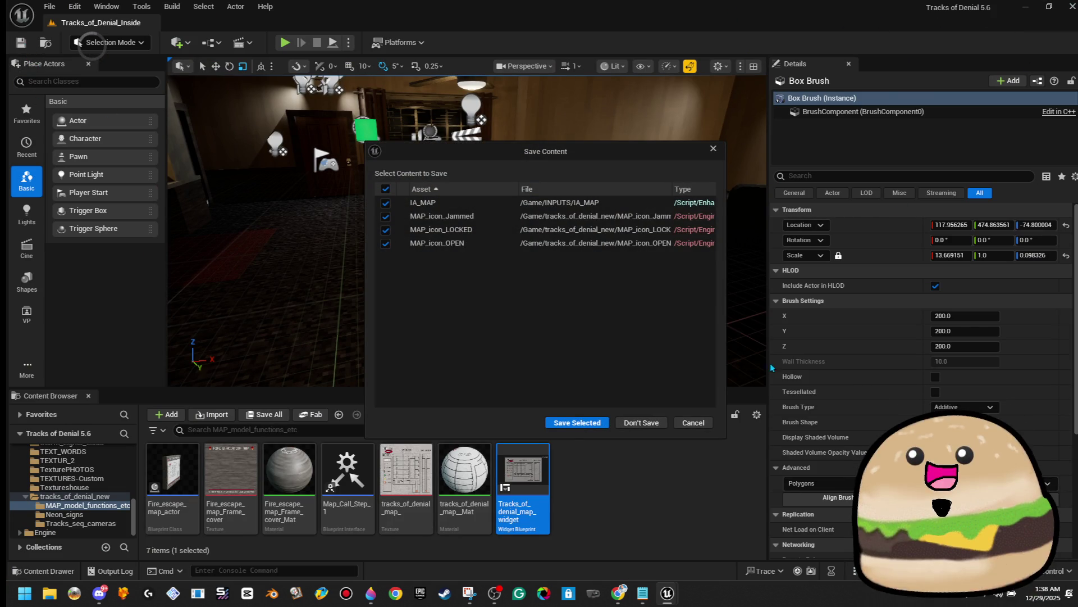
click(565, 429)
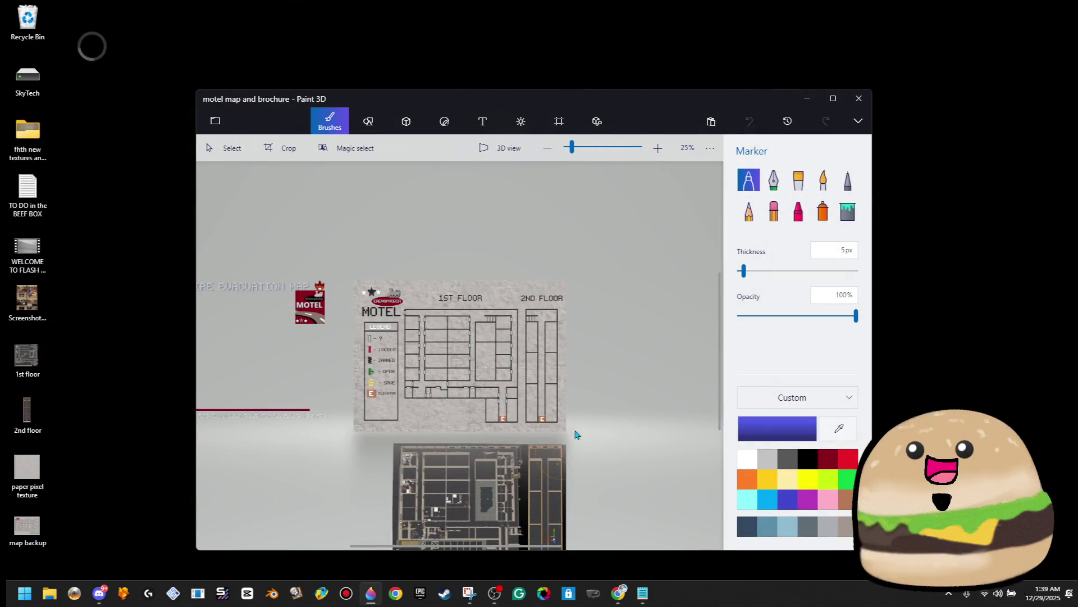
Step: Close Paint 3D and bring up the Twitch home page in Chrome
click(858, 104)
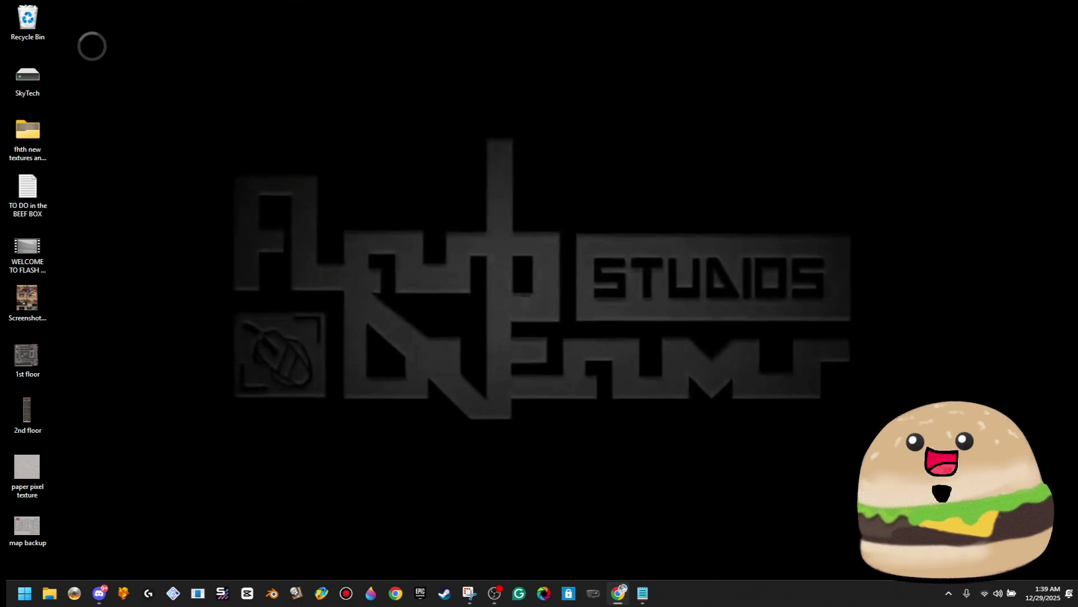
key(alt+Tab)
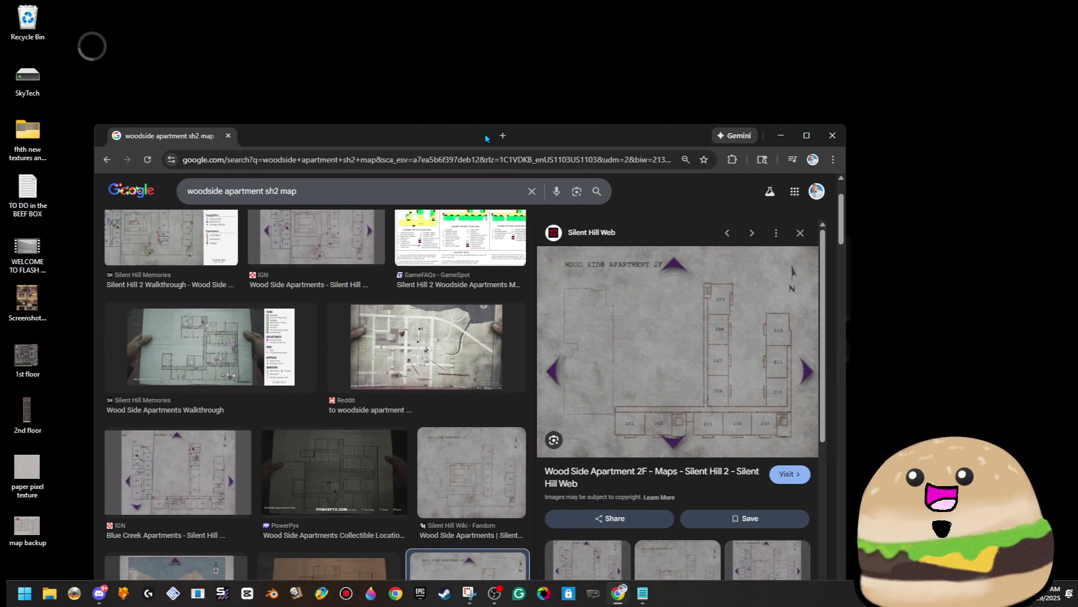
double_click(484, 129)
key(super+d)
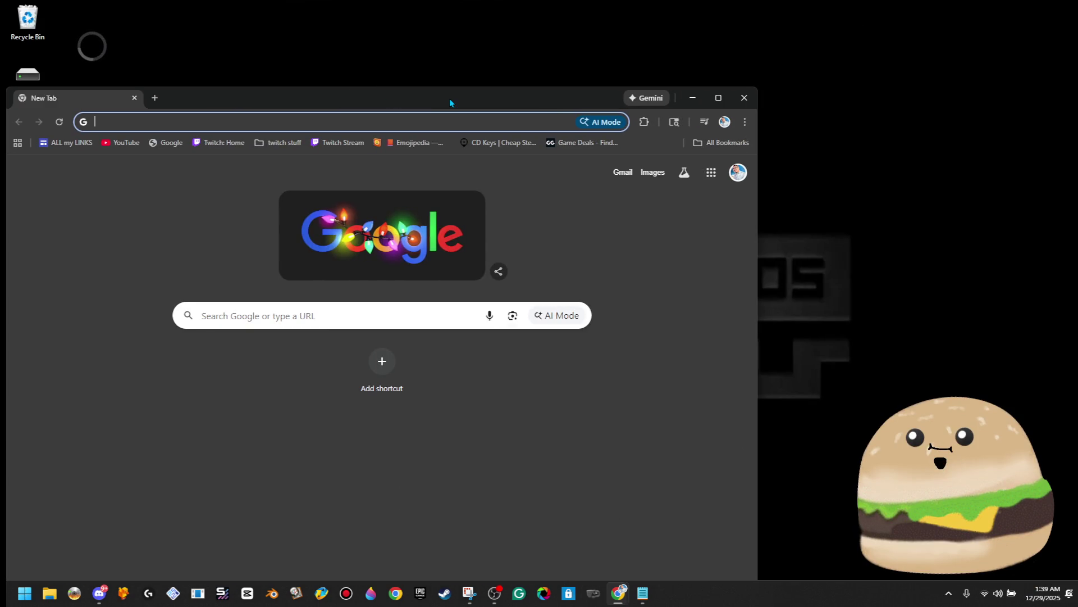
click(207, 145)
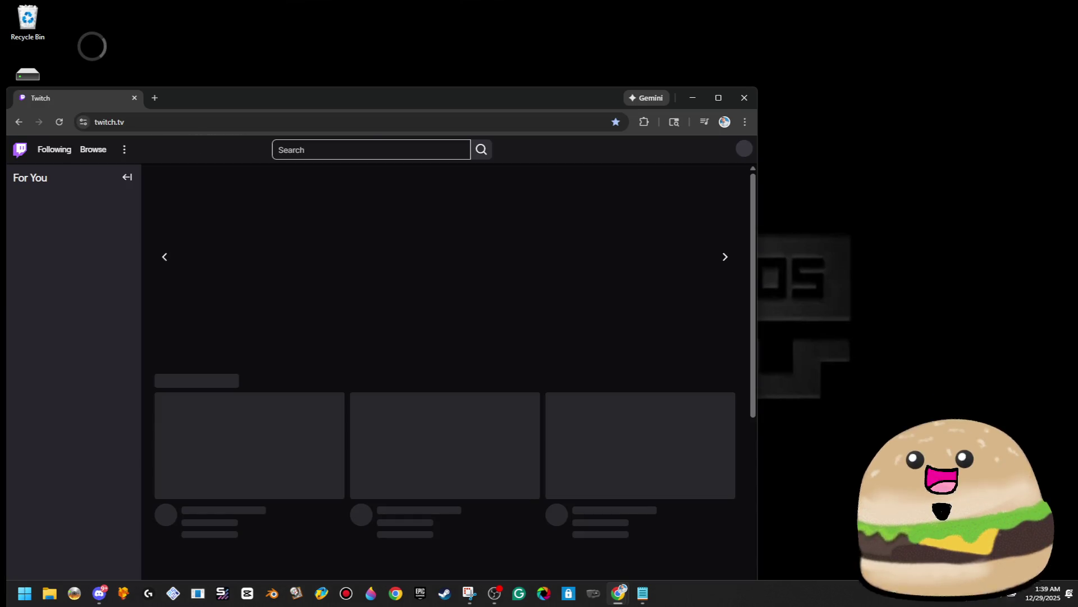
Step: Browse several followed channels in the sidebar, then return to the horror streamer's live channel
double_click(360, 103)
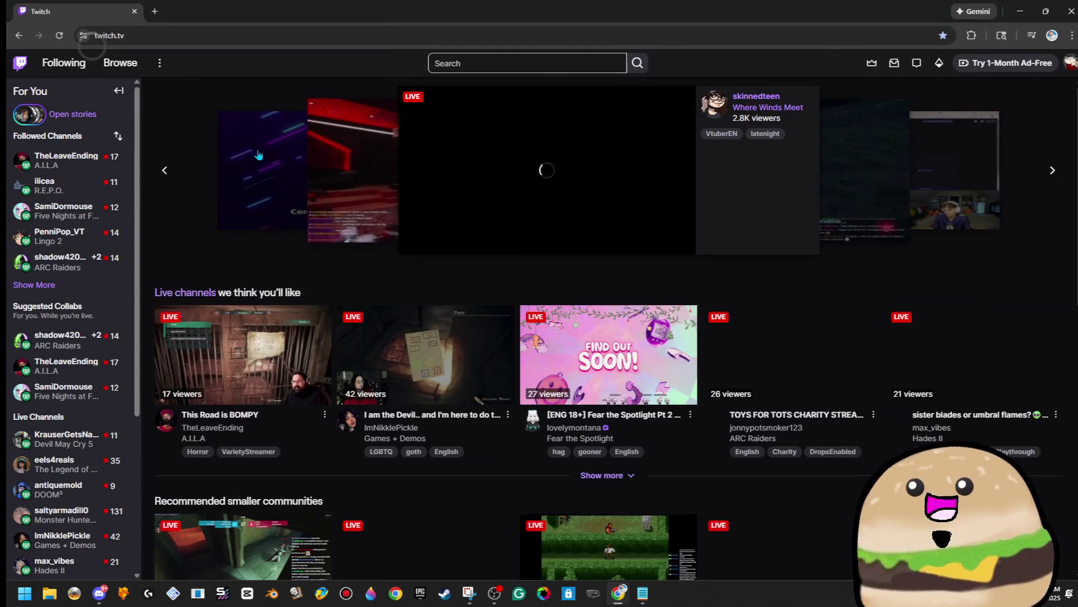
mouse_move(54, 201)
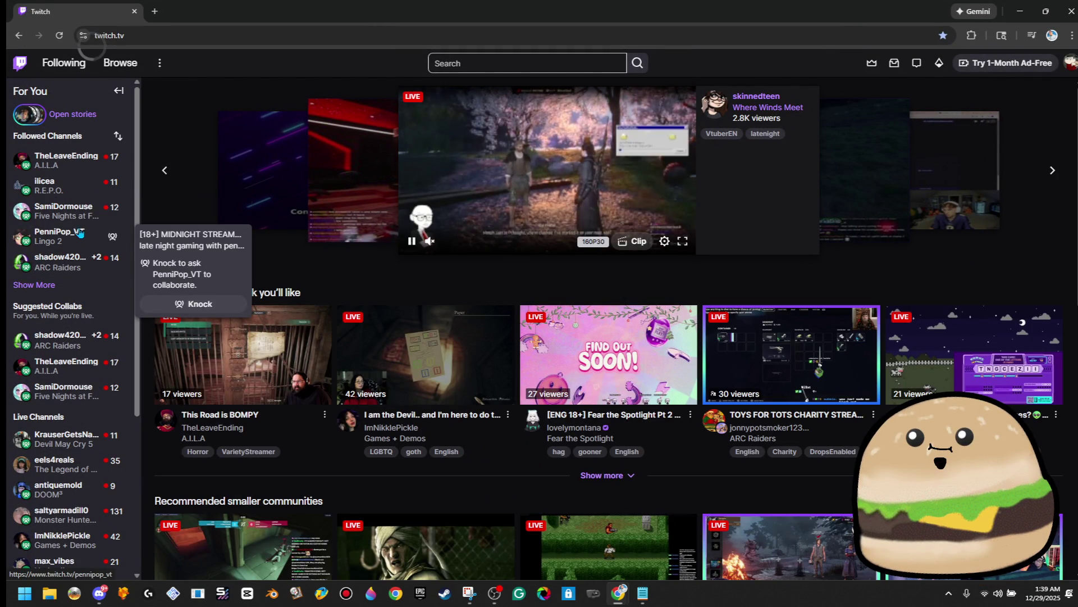
mouse_move(82, 224)
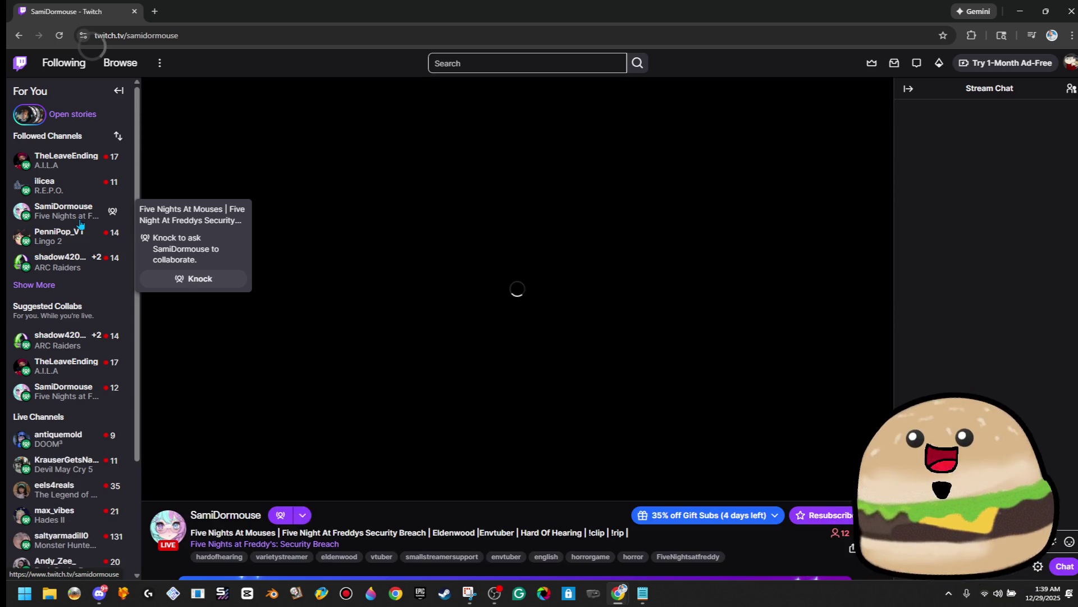
scroll(284, 427, down, 3)
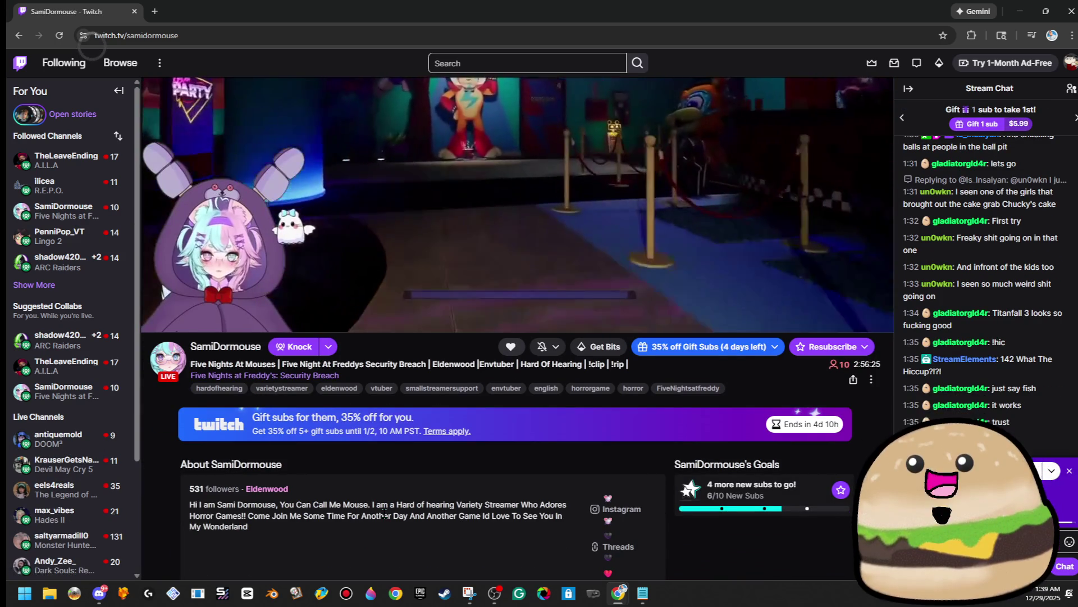
scroll(384, 502, up, 3)
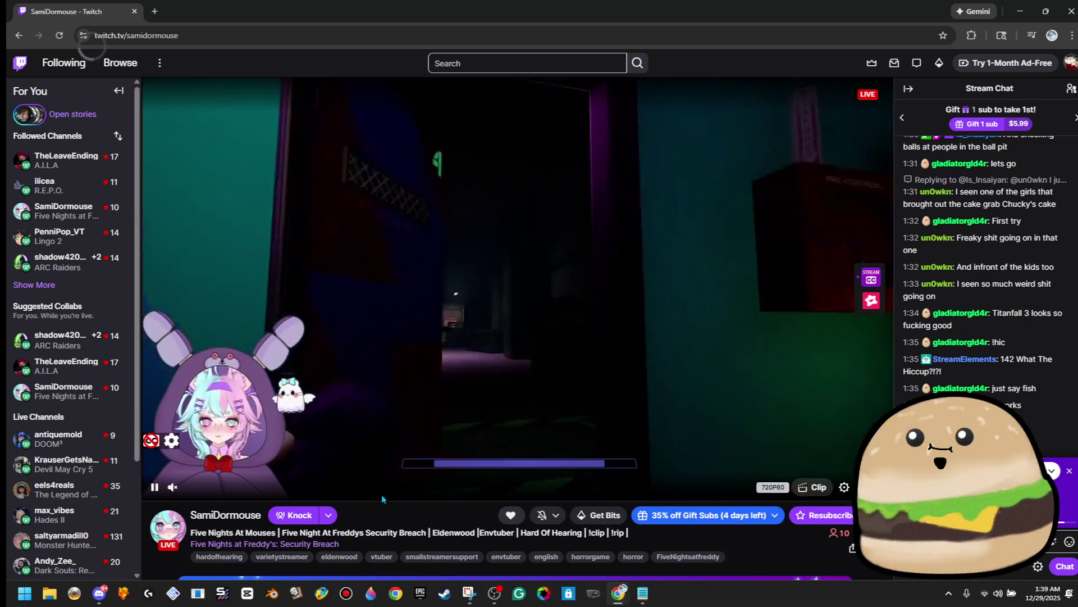
click(36, 286)
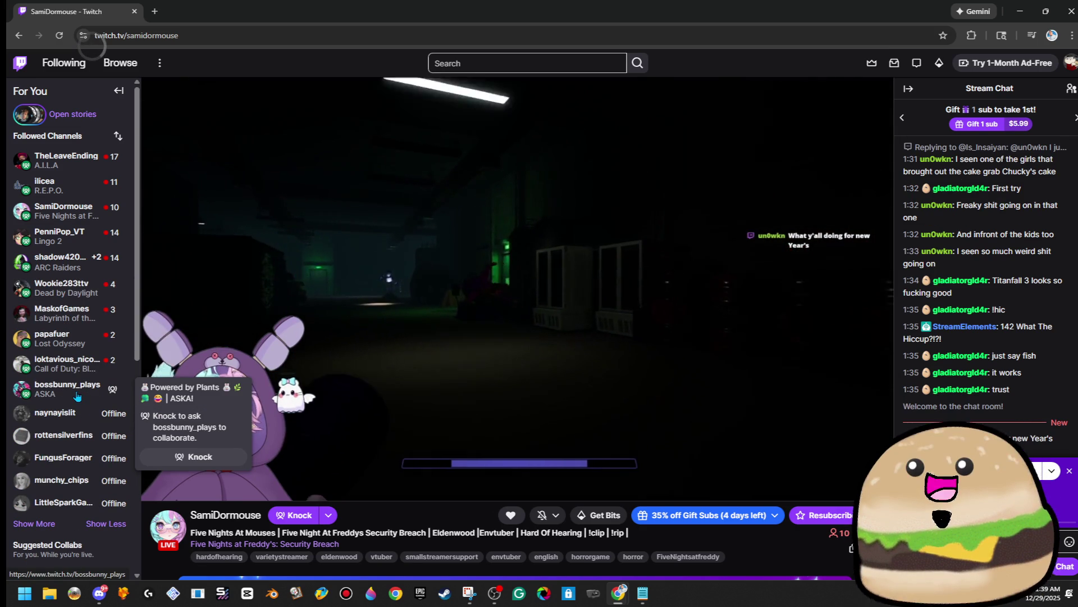
click(77, 397)
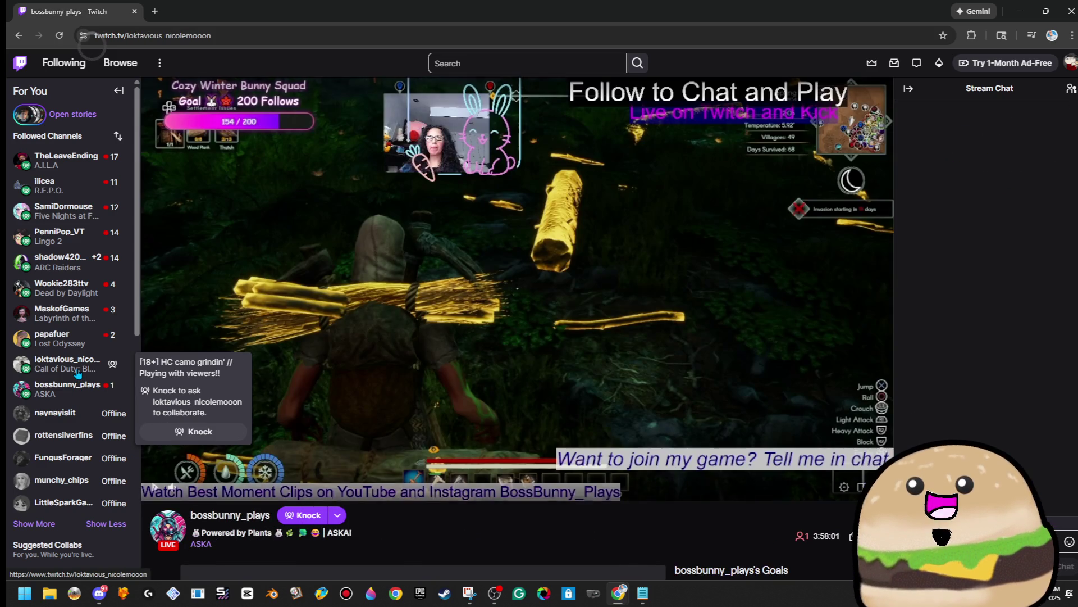
click(74, 358)
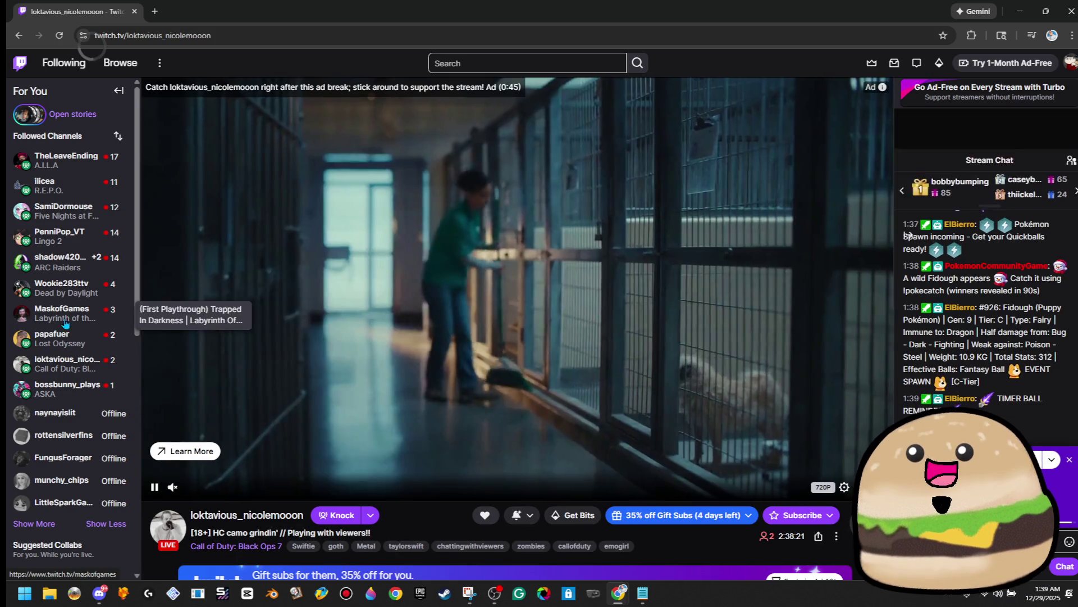
click(62, 287)
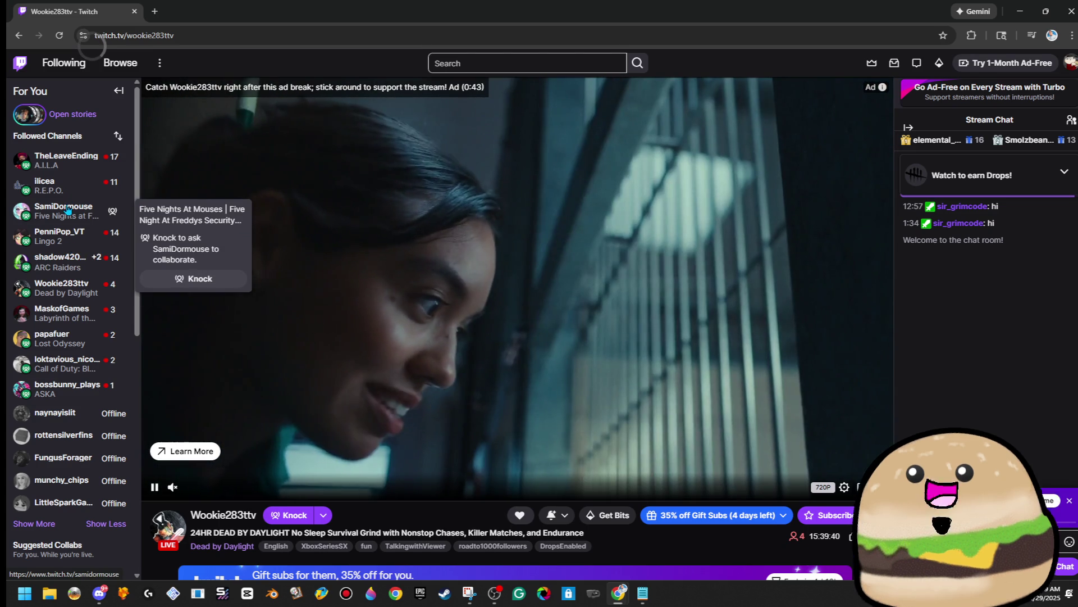
click(68, 208)
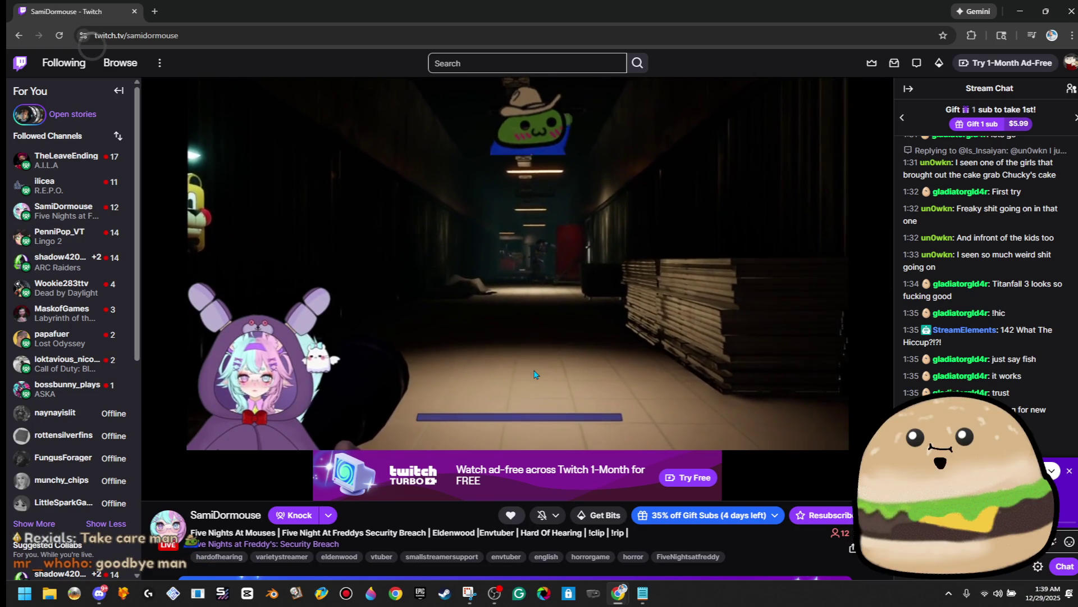
Step: Lower the stream volume, copy the streamer's channel name, and open the account menu
click(201, 487)
scroll(202, 487, down, 3)
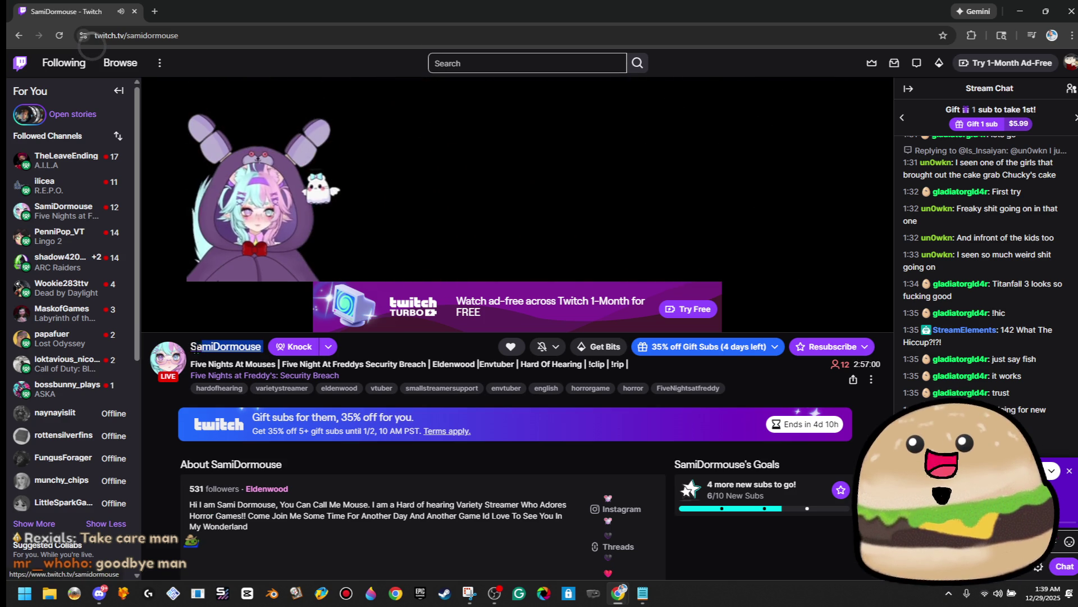
right_click(205, 345)
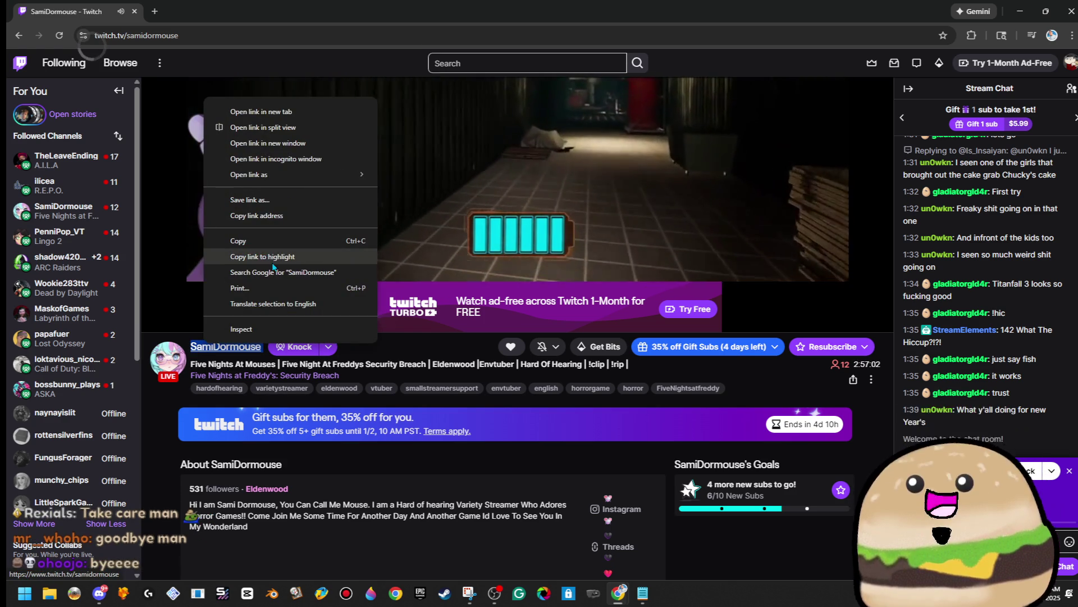
click(241, 241)
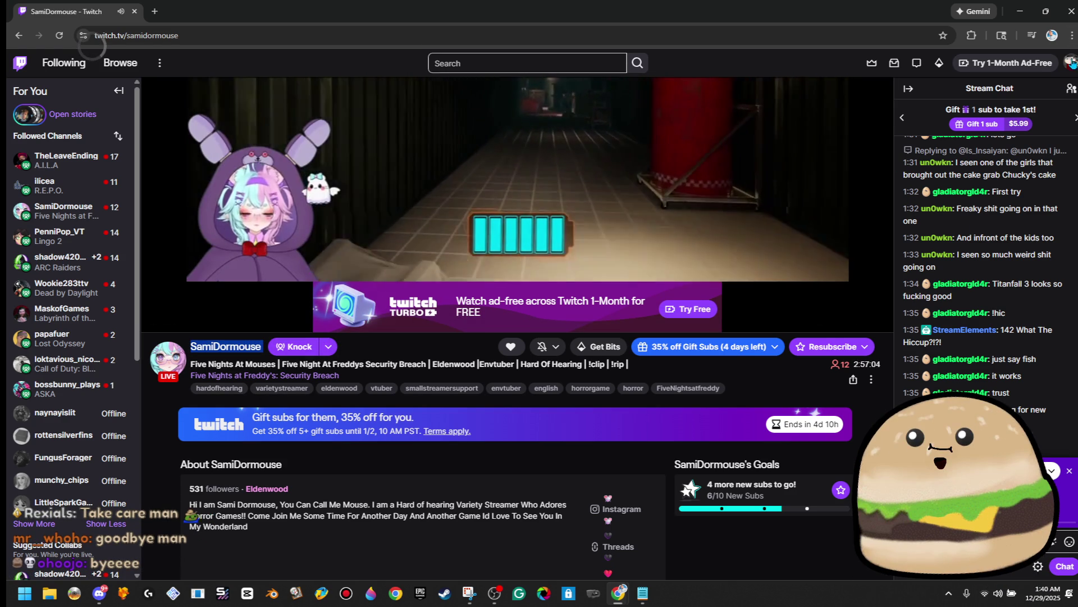
click(1071, 62)
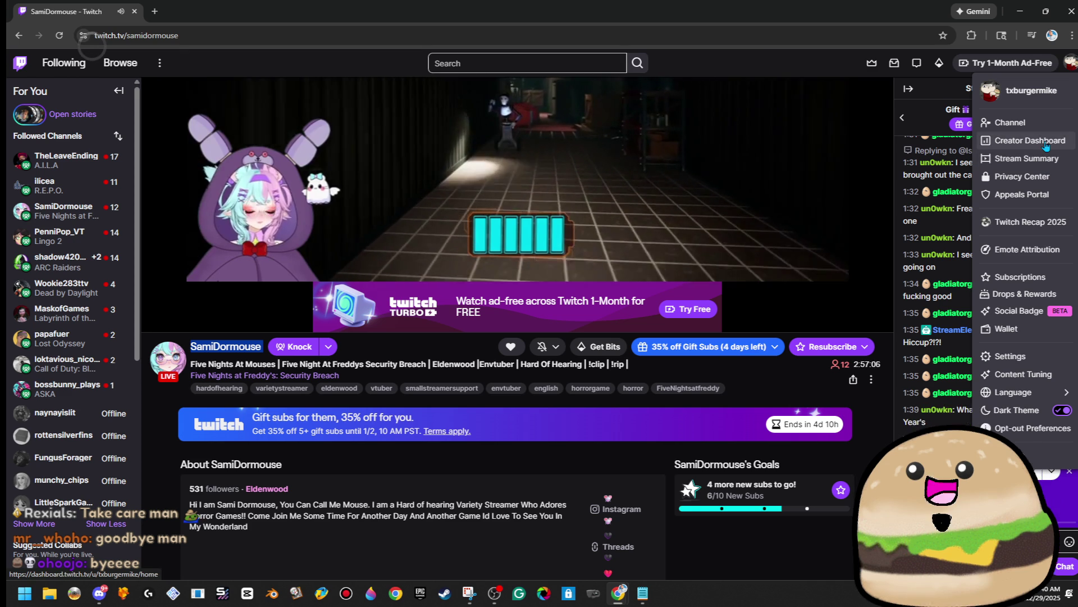
Step: Open Community > Followers List in the Creator Dashboard and search it for the copied channel name
click(1046, 141)
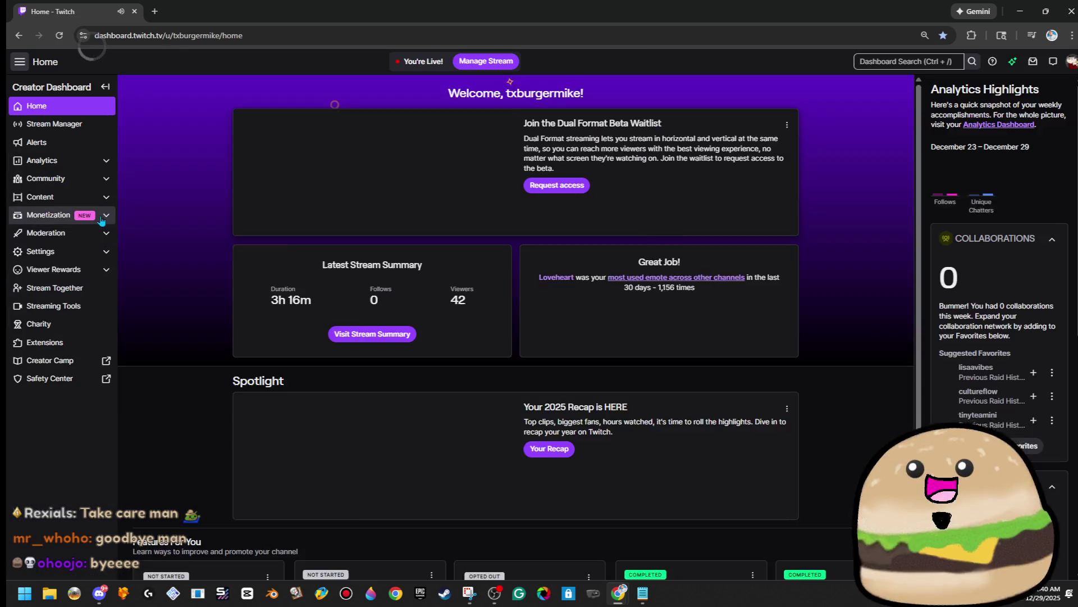
click(84, 197)
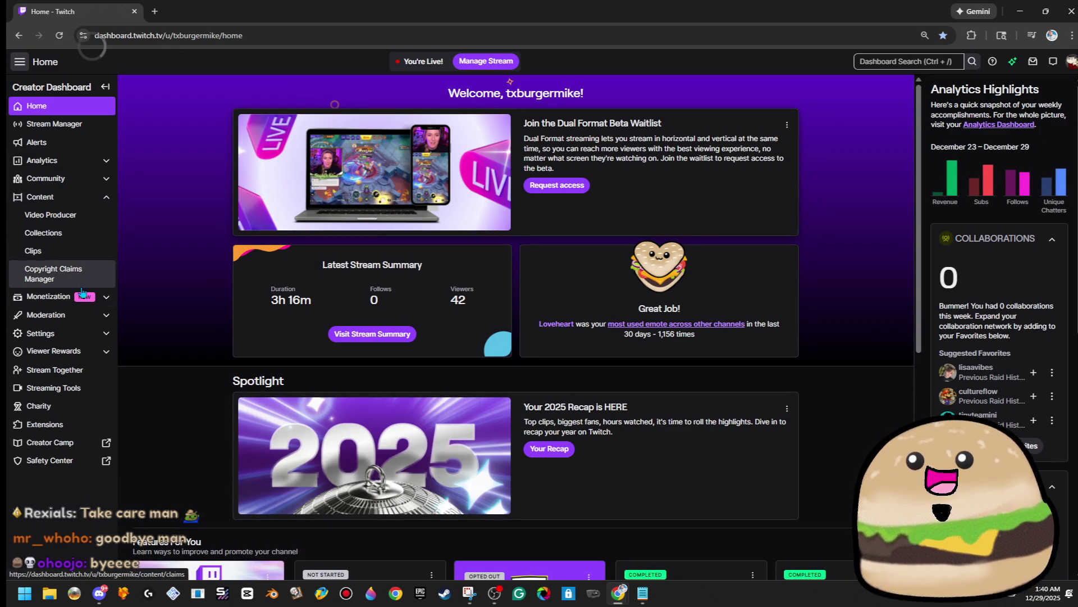
click(81, 179)
click(51, 232)
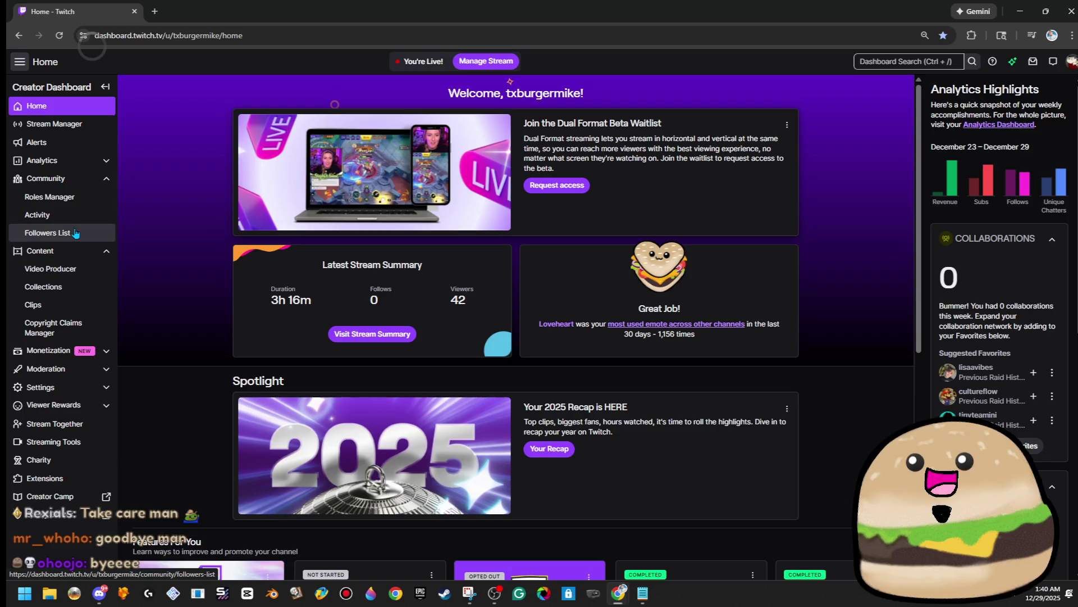
scroll(287, 339, down, 18)
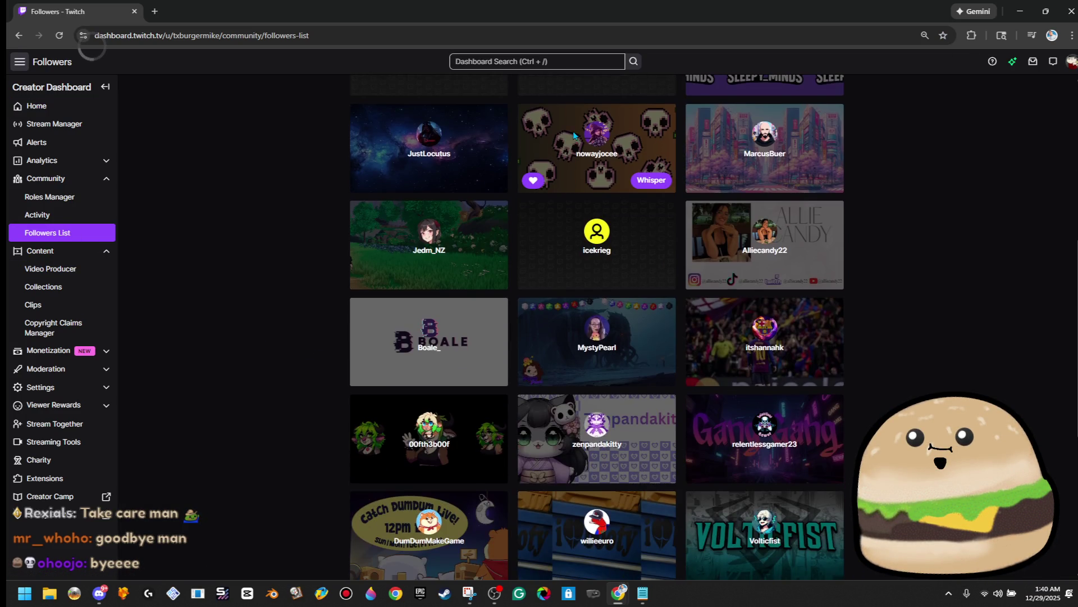
scroll(571, 146, down, 10)
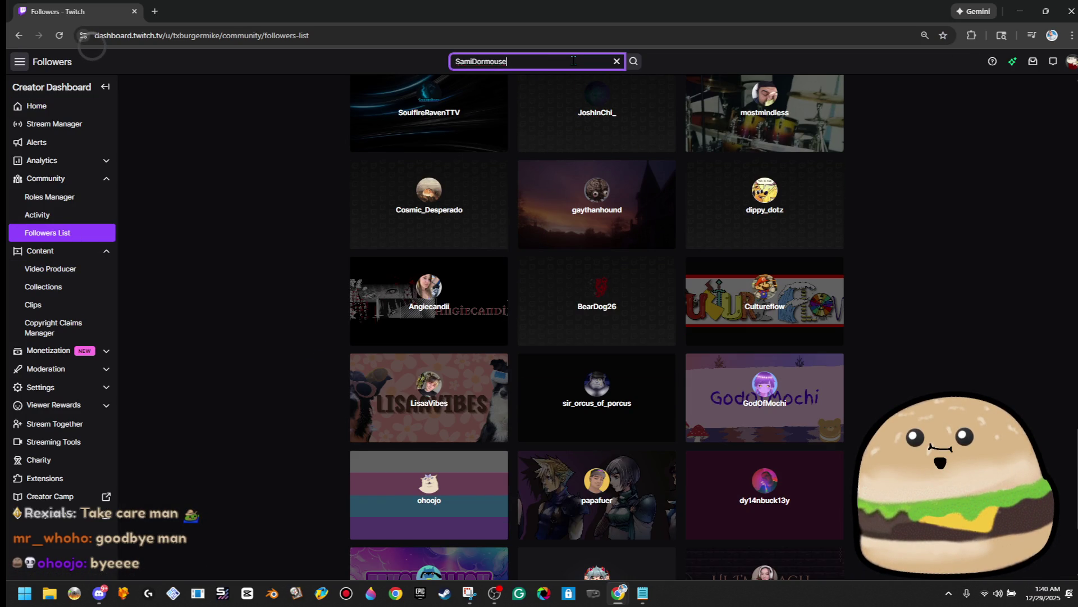
click(633, 62)
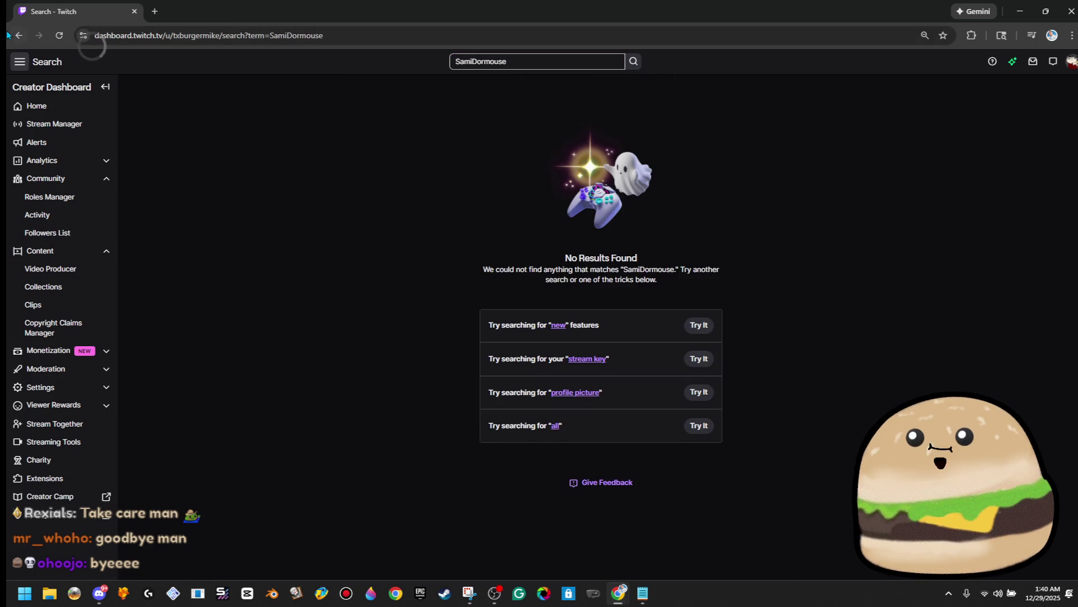
click(16, 36)
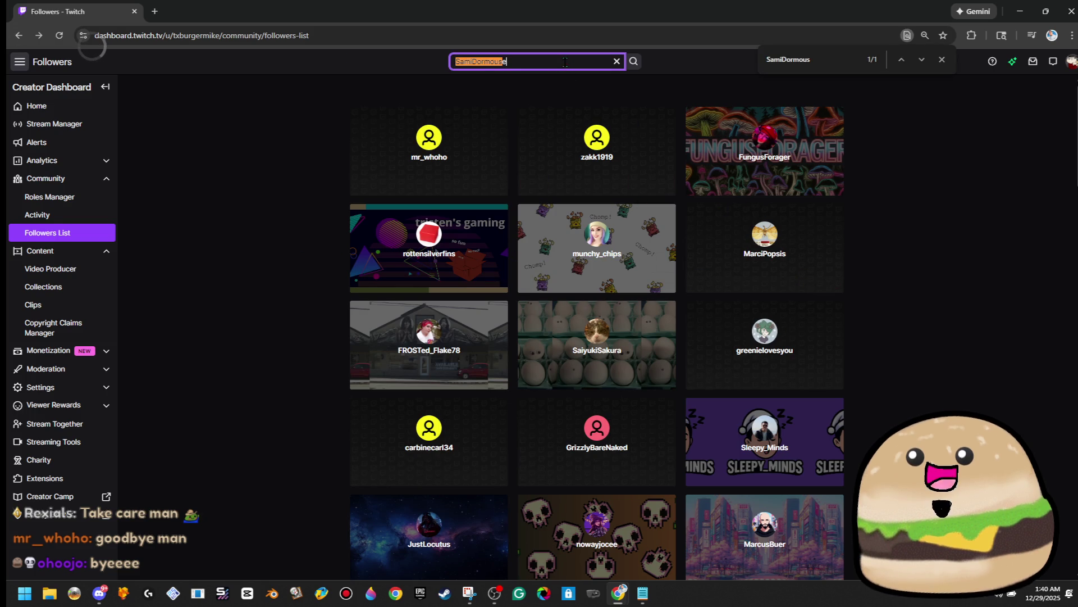
Step: Clear the search, locate the horror streamer's card among followers, then go to dashboard Home
click(616, 61)
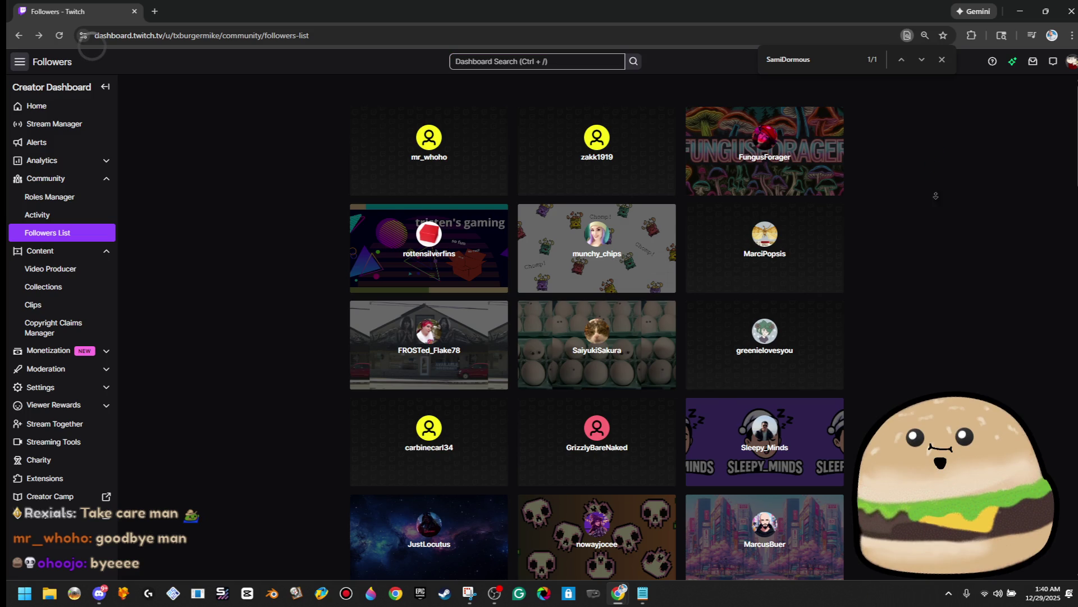
scroll(935, 148, down, 15)
scroll(597, 326, down, 15)
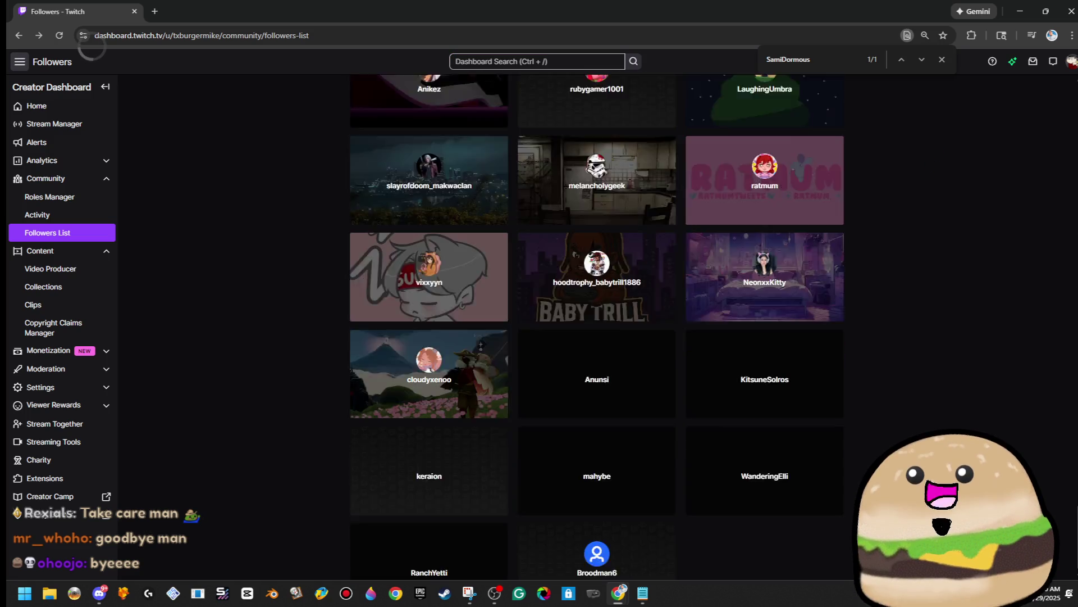
scroll(598, 326, down, 15)
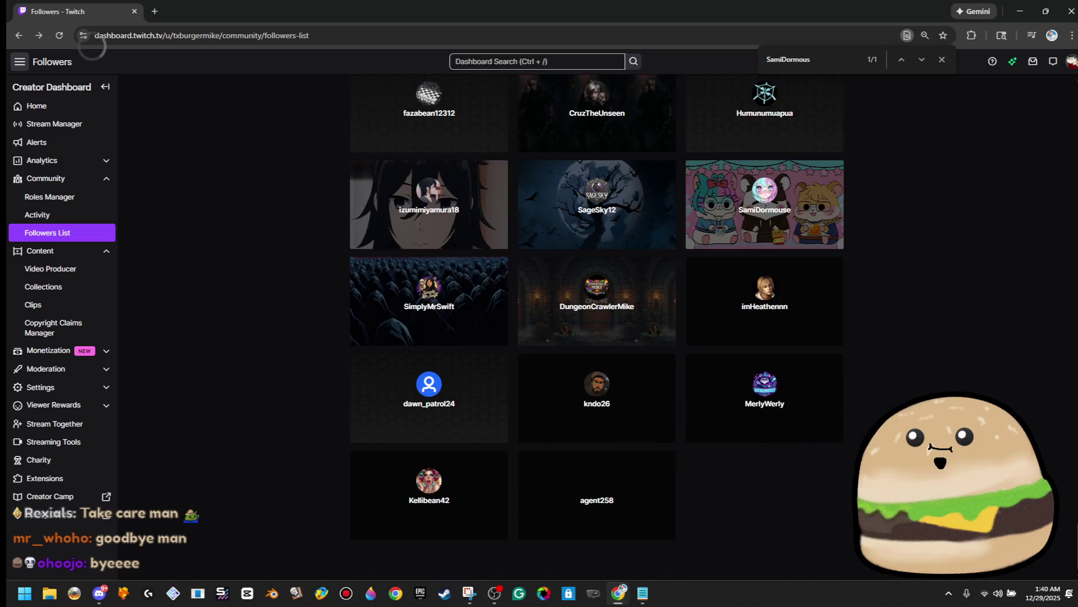
scroll(598, 326, down, 15)
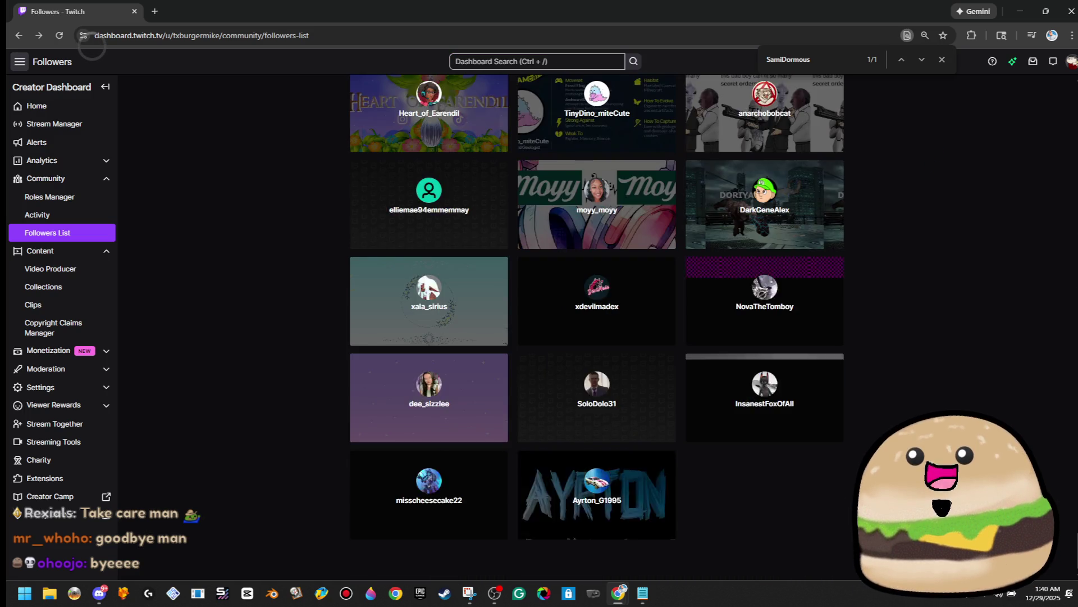
scroll(597, 326, down, 15)
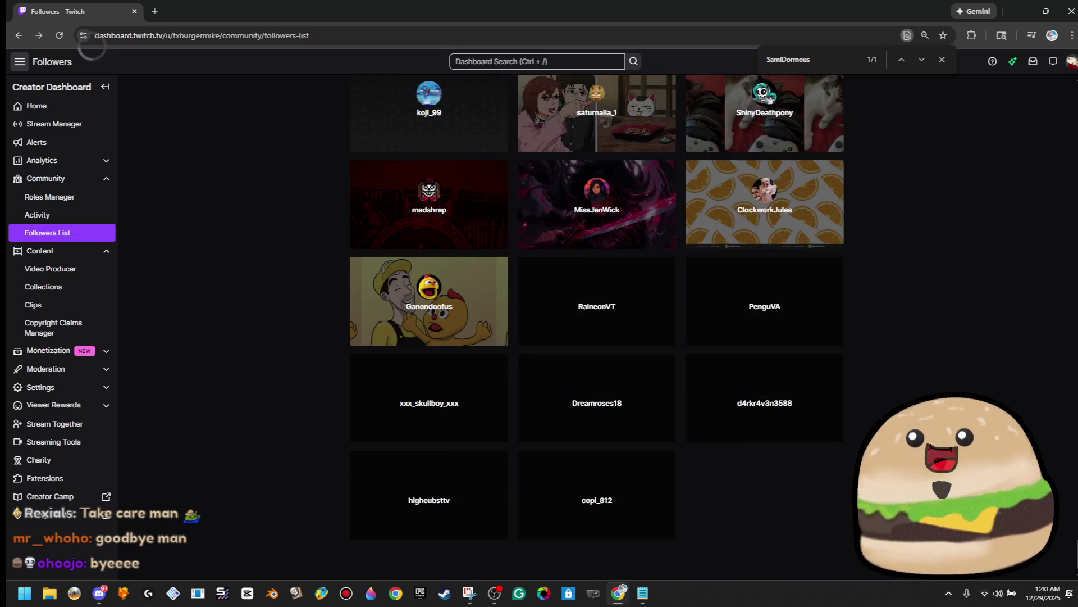
scroll(858, 118, down, 5)
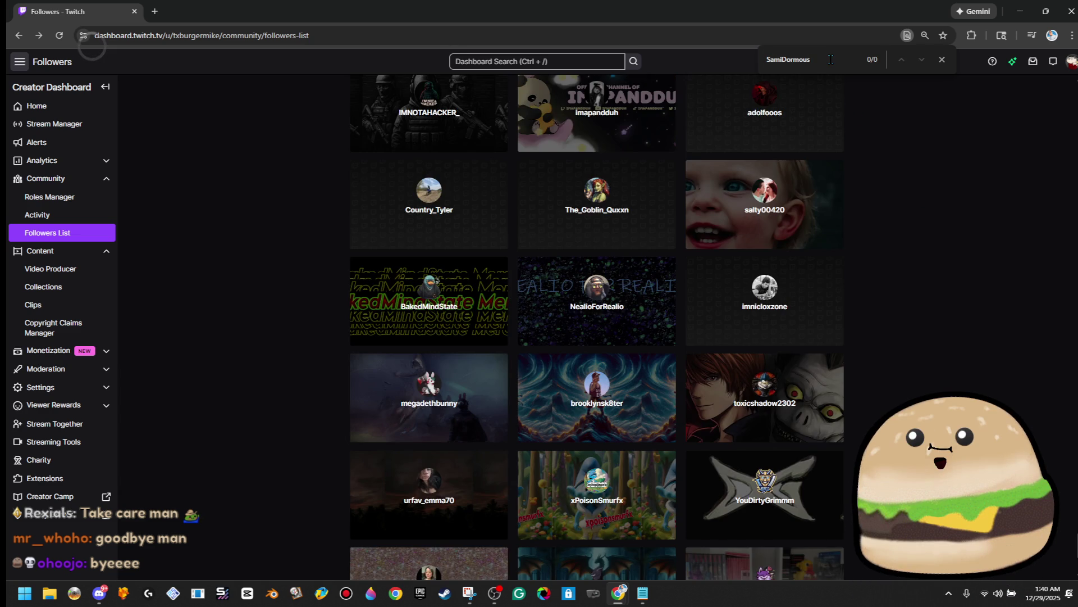
key(Return)
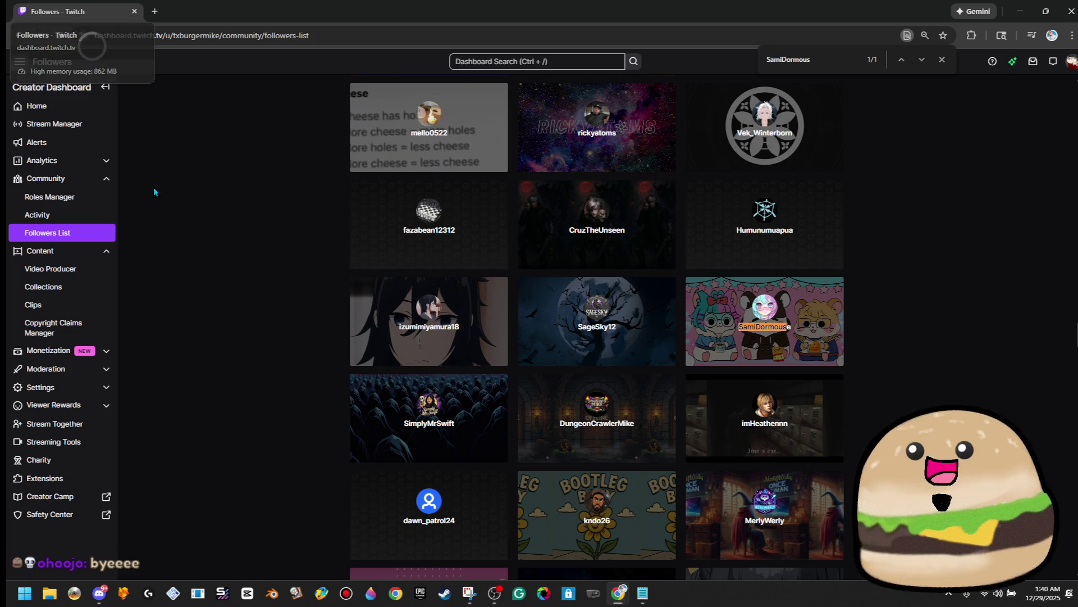
click(59, 113)
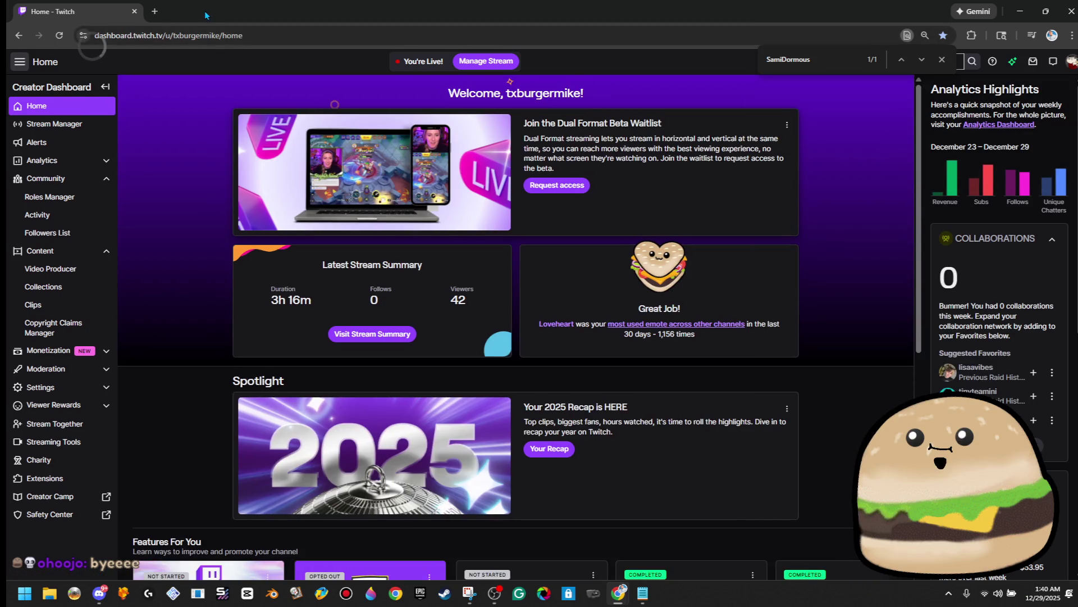
double_click(205, 16)
double_click(265, 79)
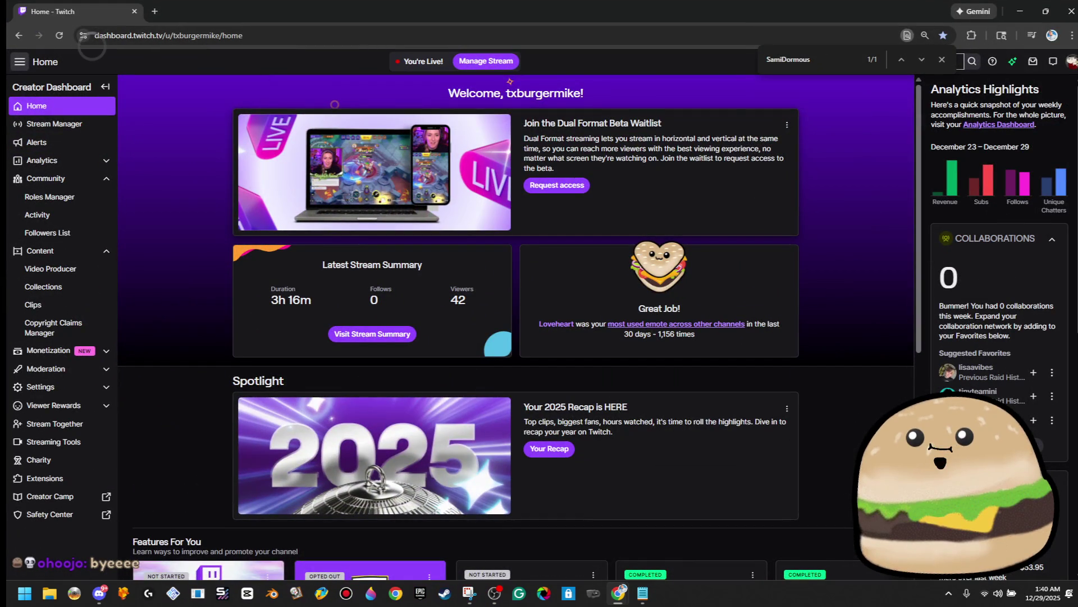